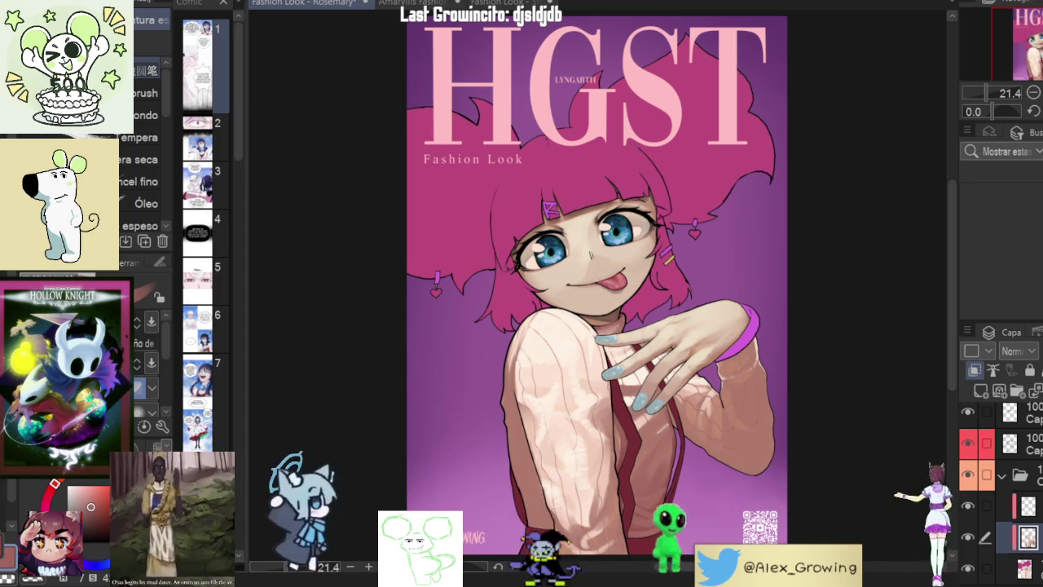
# Toggle the sweater's texture and shading layers on and off to compare the cover
pyautogui.scroll(-2, 600, 285)
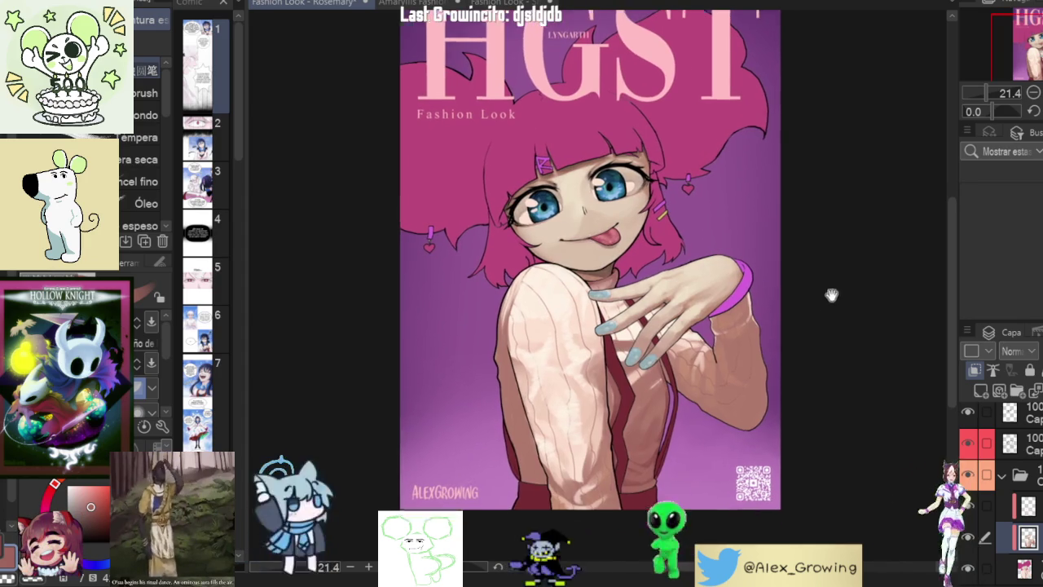
pyautogui.scroll(1, 831, 295)
pyautogui.click(969, 539)
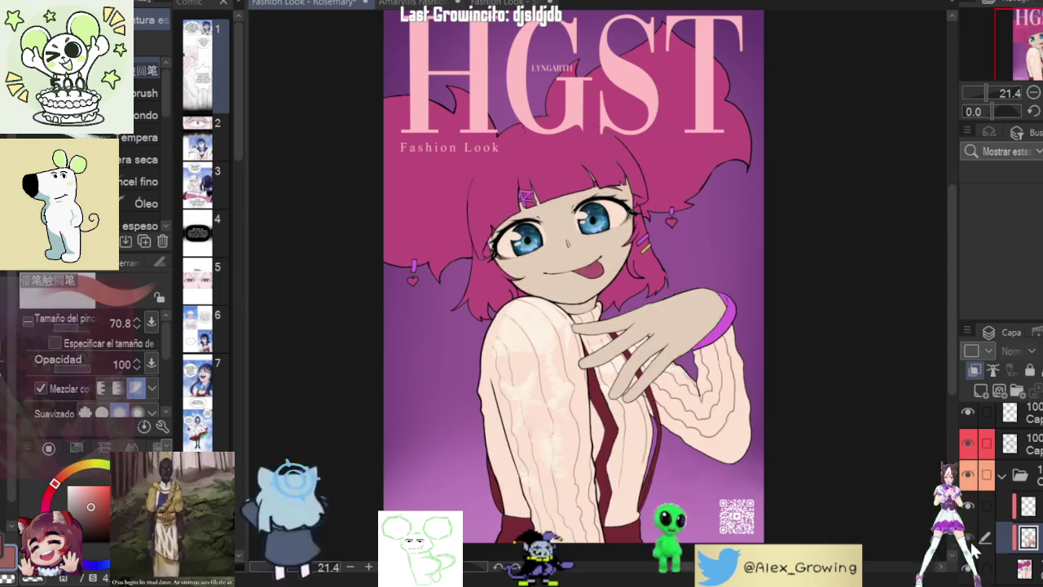
pyautogui.click(969, 540)
pyautogui.click(969, 539)
pyautogui.click(968, 568)
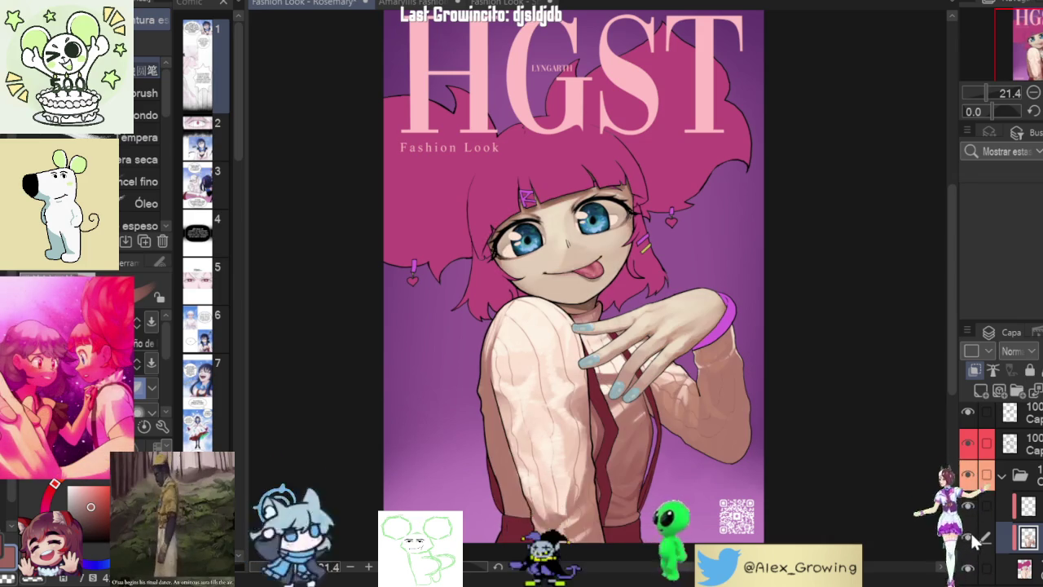
pyautogui.click(968, 506)
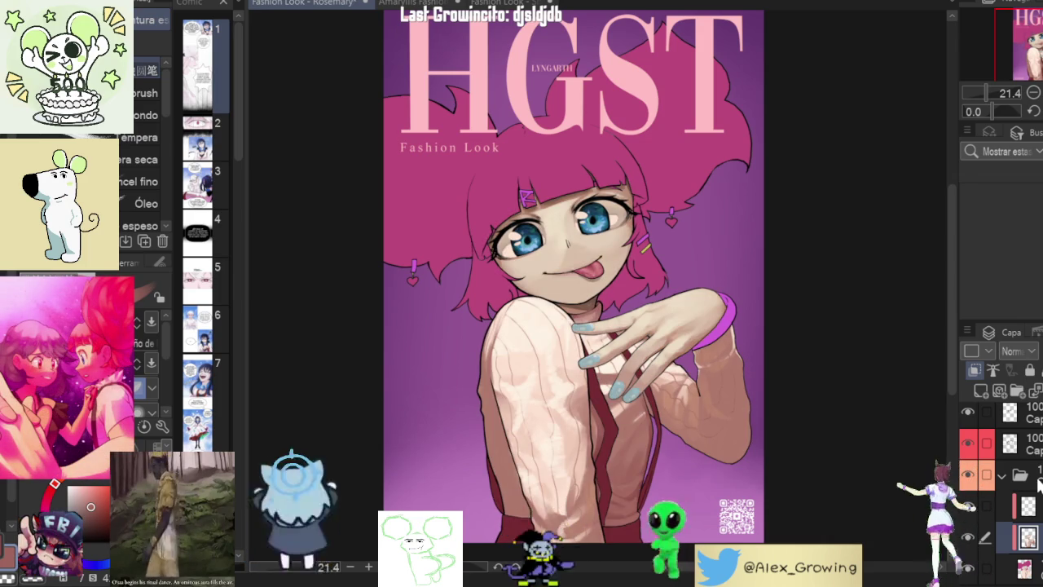
pyautogui.click(970, 507)
pyautogui.click(970, 506)
pyautogui.click(969, 507)
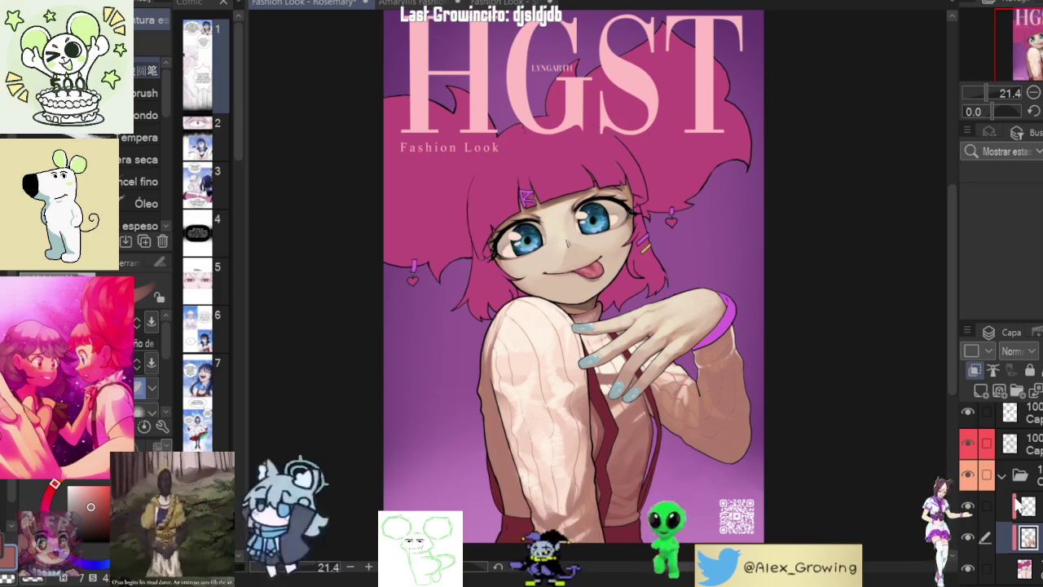
# Paint soft reddish blush on the raised sleeve's elbow and up the forearm
pyautogui.moveTo(790, 409); pyautogui.dragTo(804, 369)
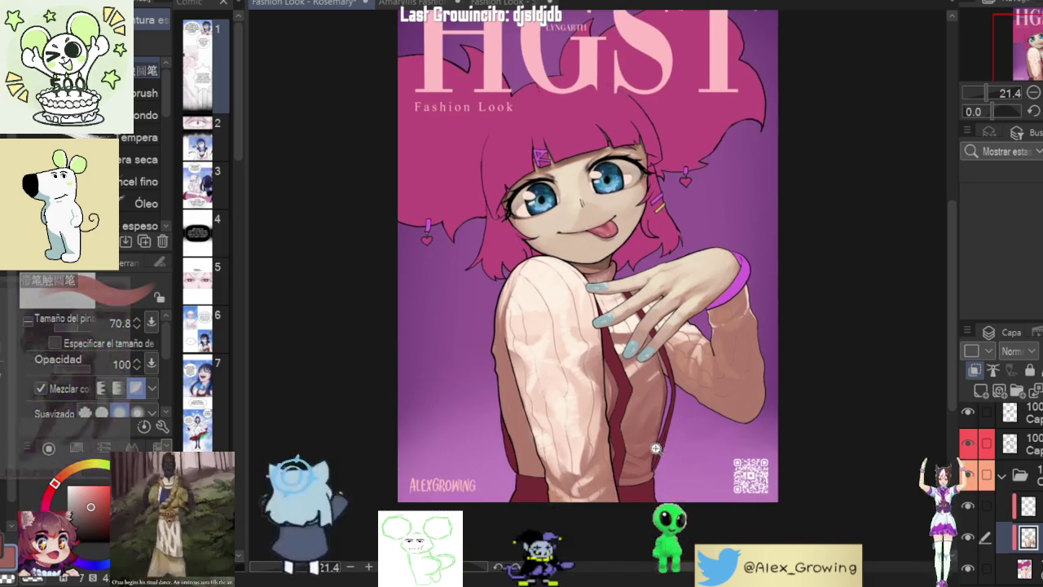
pyautogui.scroll(5, 624, 467)
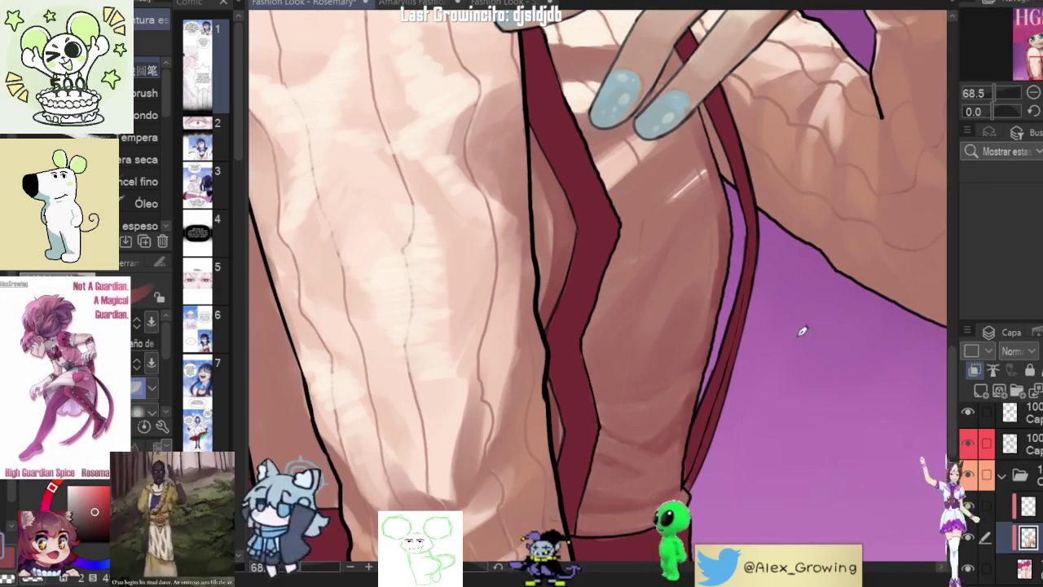
pyautogui.scroll(-3, 807, 334)
pyautogui.scroll(2, 820, 354)
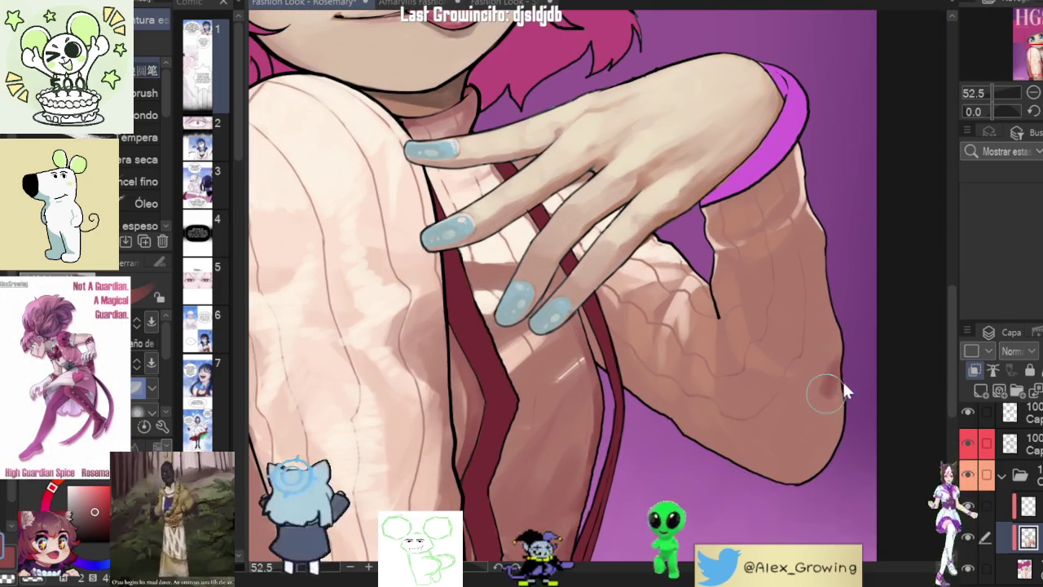
pyautogui.moveTo(836, 384); pyautogui.dragTo(786, 412)
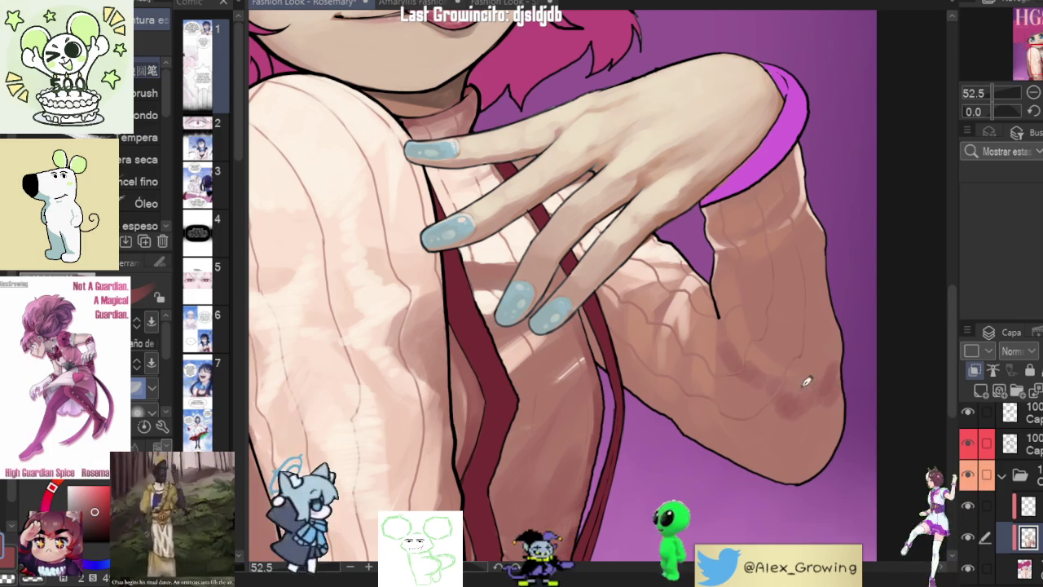
pyautogui.moveTo(807, 381); pyautogui.dragTo(802, 391)
pyautogui.moveTo(841, 326); pyautogui.dragTo(784, 357)
pyautogui.moveTo(772, 321)
pyautogui.mouseDown()
pyautogui.moveTo(782, 335)
pyautogui.moveTo(764, 314)
pyautogui.mouseUp()
pyautogui.moveTo(837, 334); pyautogui.dragTo(813, 358)
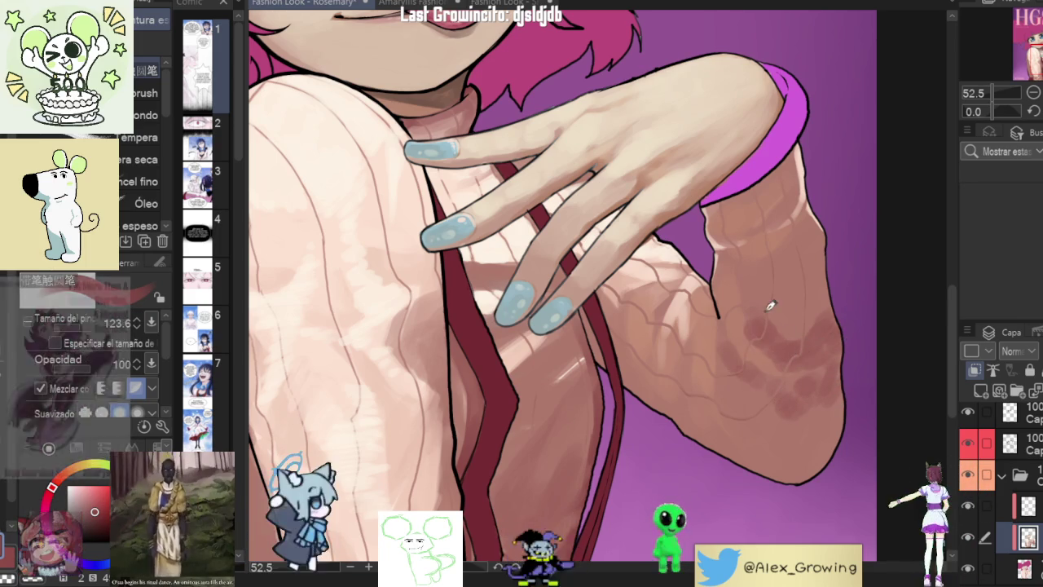
pyautogui.hotkey('ctrl', '0')
pyautogui.scroll(4, 842, 321)
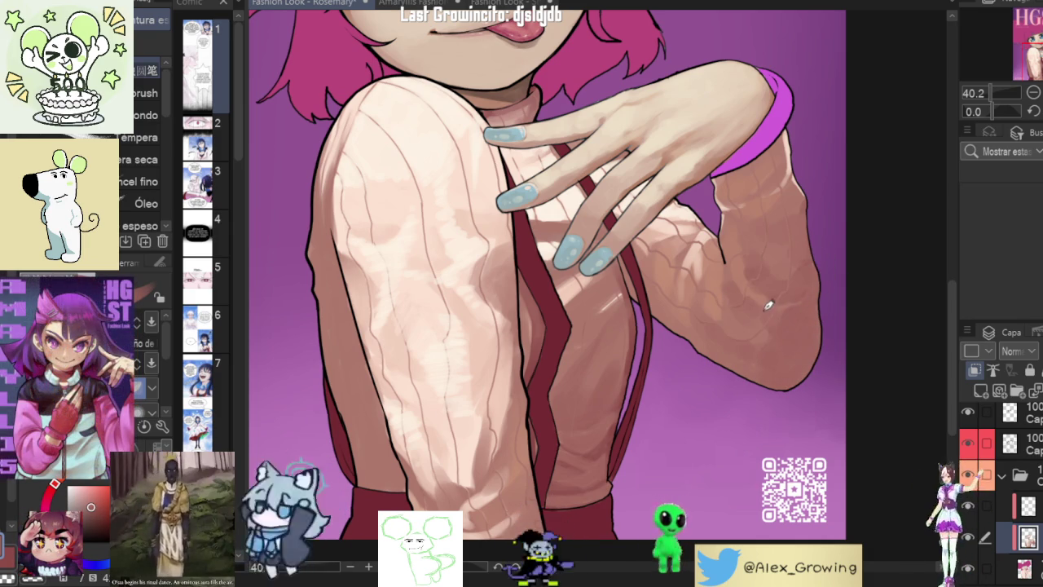
# Rotate and zoom the canvas to a shallower angle on the raised forearm
pyautogui.scroll(-4, 795, 330)
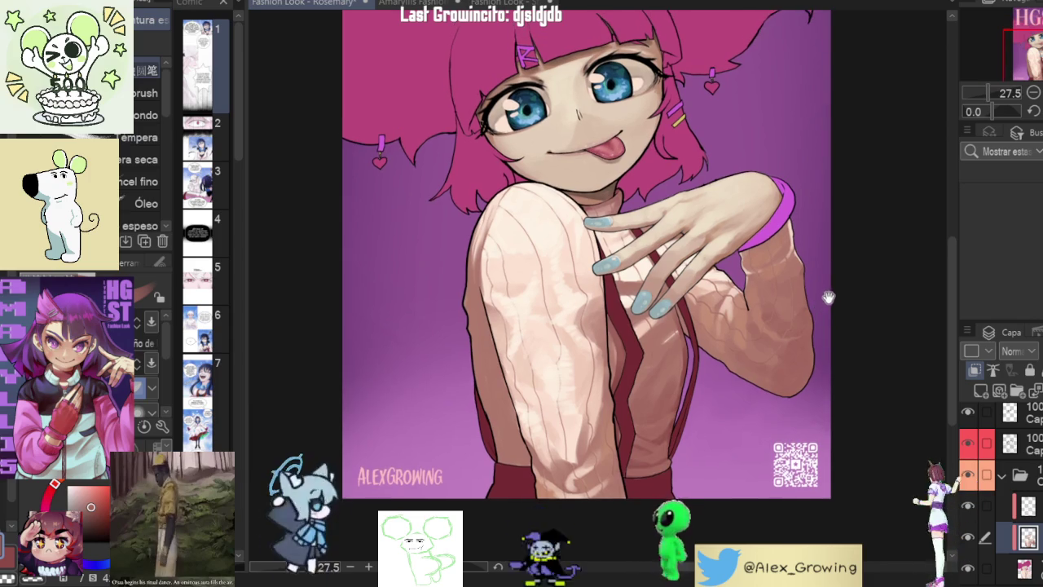
pyautogui.scroll(-3, 826, 296)
pyautogui.scroll(6, 830, 327)
pyautogui.scroll(-3, 830, 328)
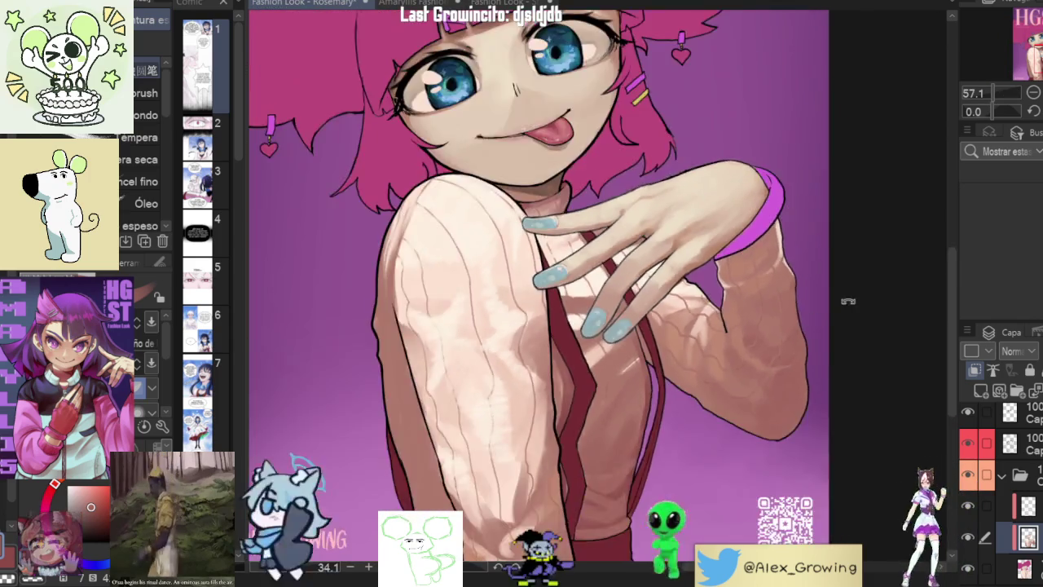
pyautogui.moveTo(829, 328); pyautogui.dragTo(761, 304)
pyautogui.scroll(5, 760, 303)
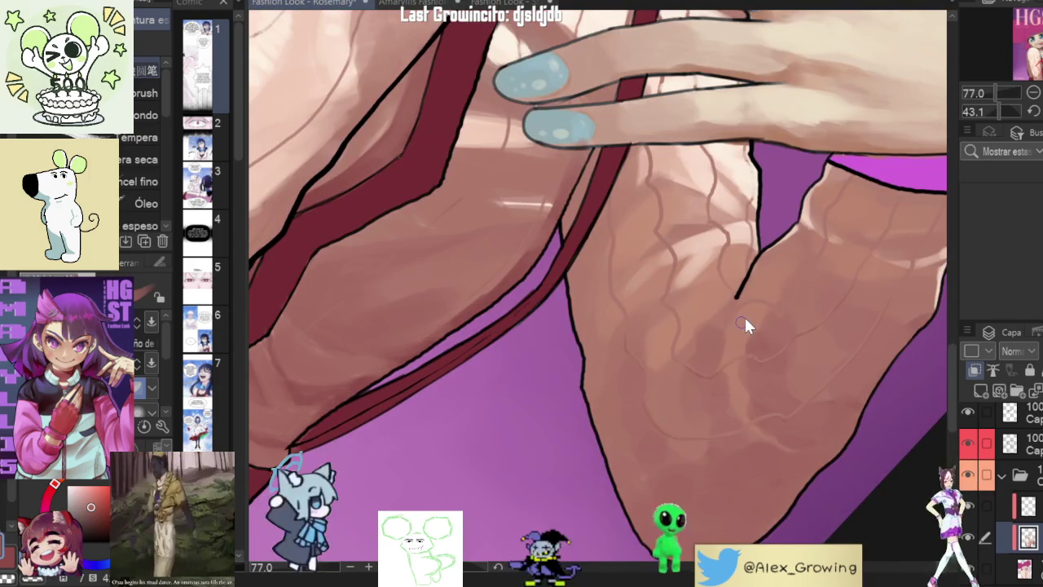
pyautogui.scroll(-3, 745, 297)
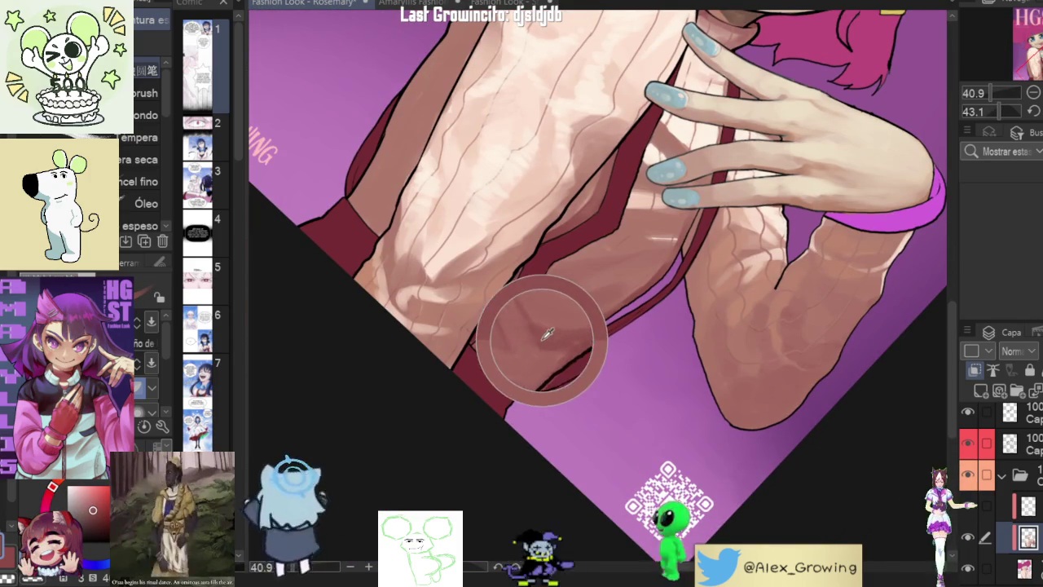
pyautogui.scroll(3, 820, 272)
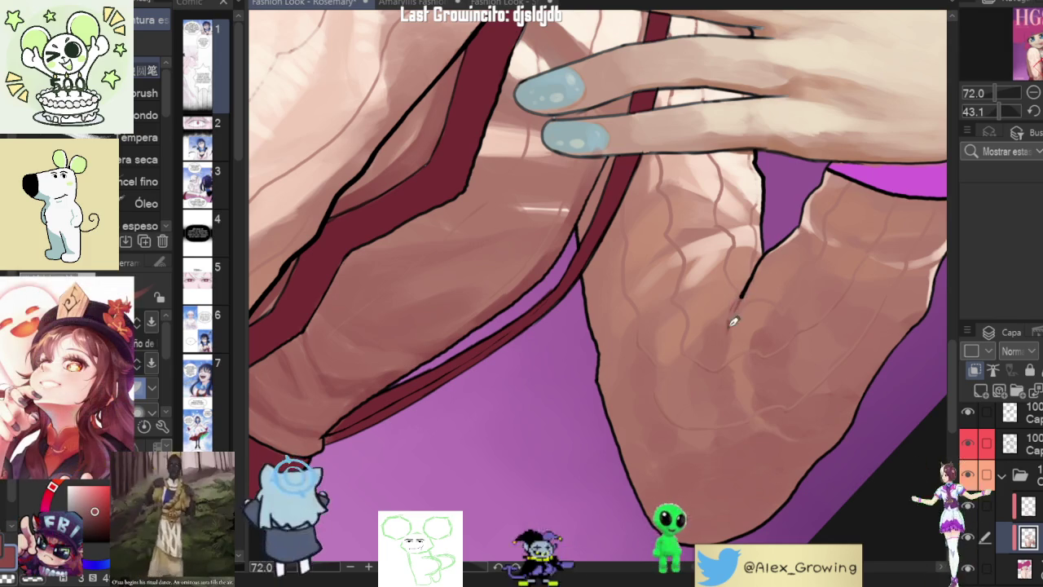
pyautogui.scroll(-2, 748, 327)
pyautogui.moveTo(748, 328); pyautogui.dragTo(848, 266)
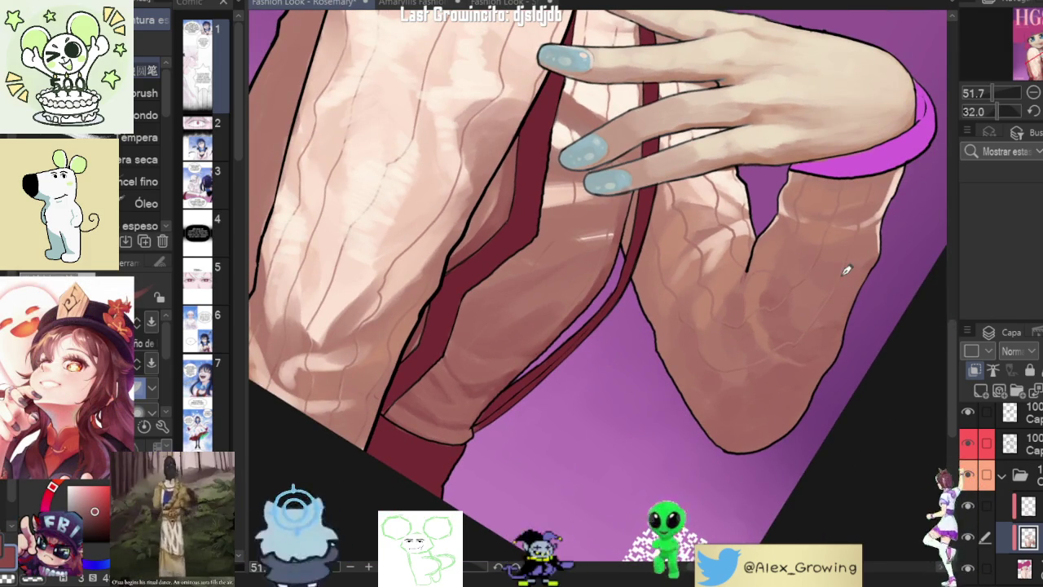
pyautogui.scroll(1, 814, 272)
# On the line layer, draw a thin dark crease down the sleeve's inner fold, redoing one stroke
pyautogui.click(1010, 506)
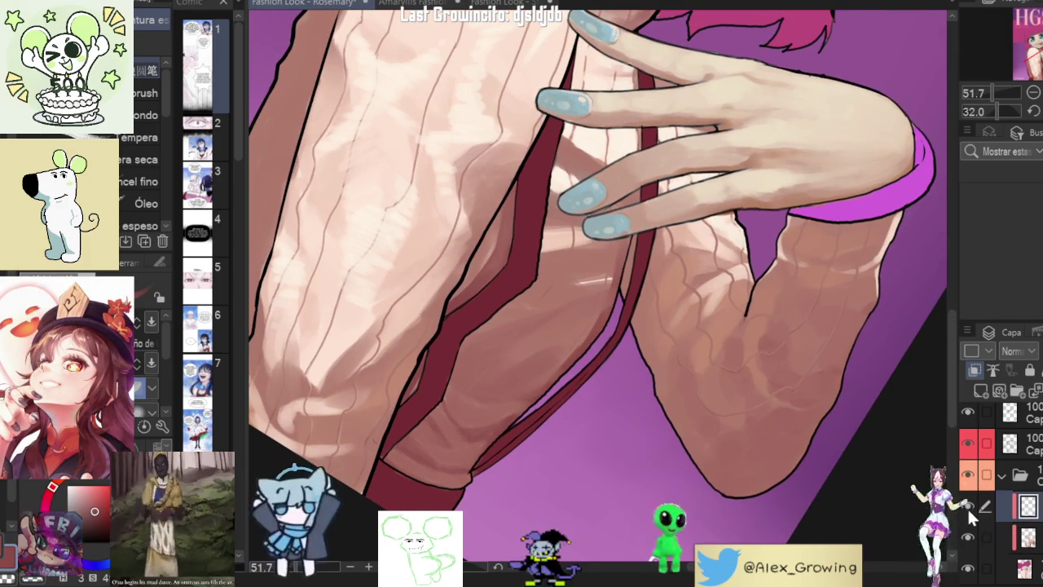
pyautogui.click(967, 506)
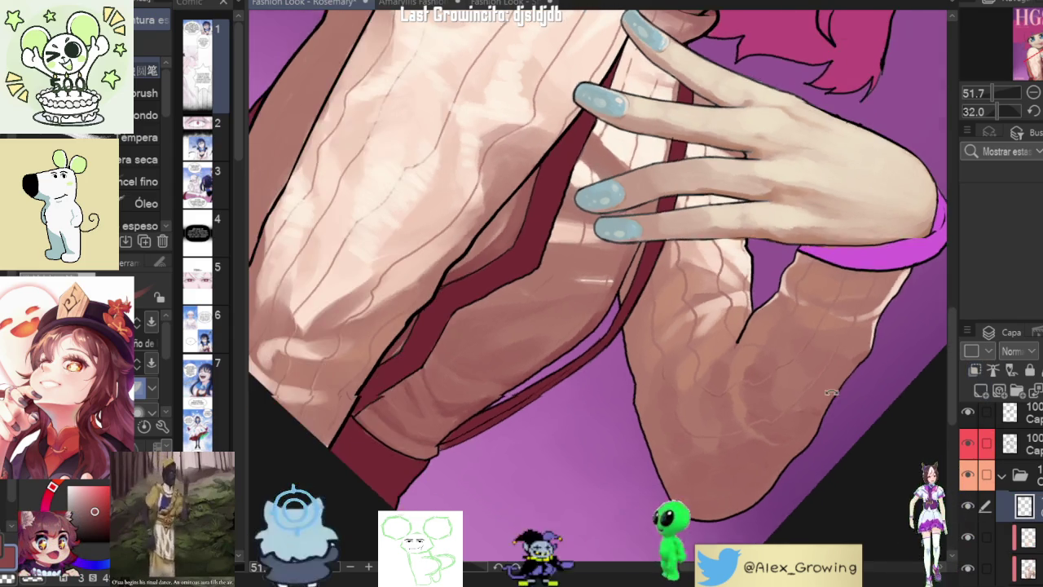
pyautogui.scroll(2, 736, 352)
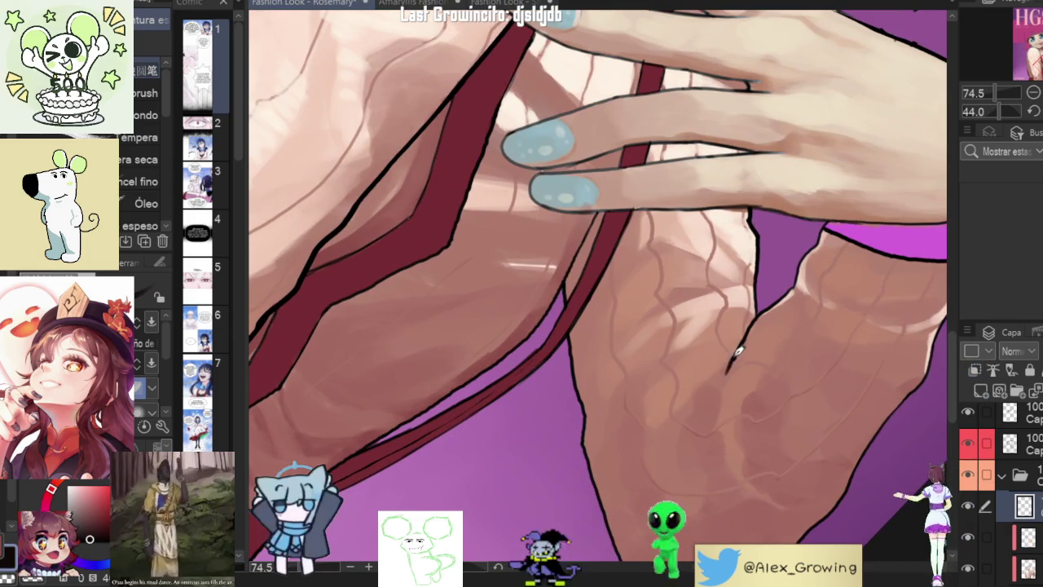
pyautogui.moveTo(733, 354); pyautogui.dragTo(718, 418)
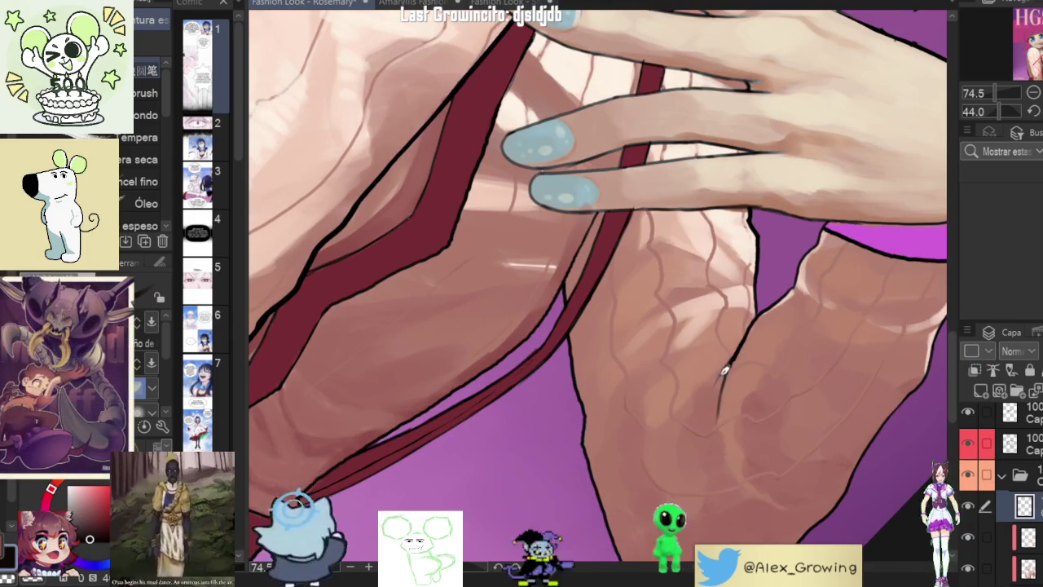
pyautogui.moveTo(733, 355); pyautogui.dragTo(698, 426)
pyautogui.hotkey('ctrl', 'z')
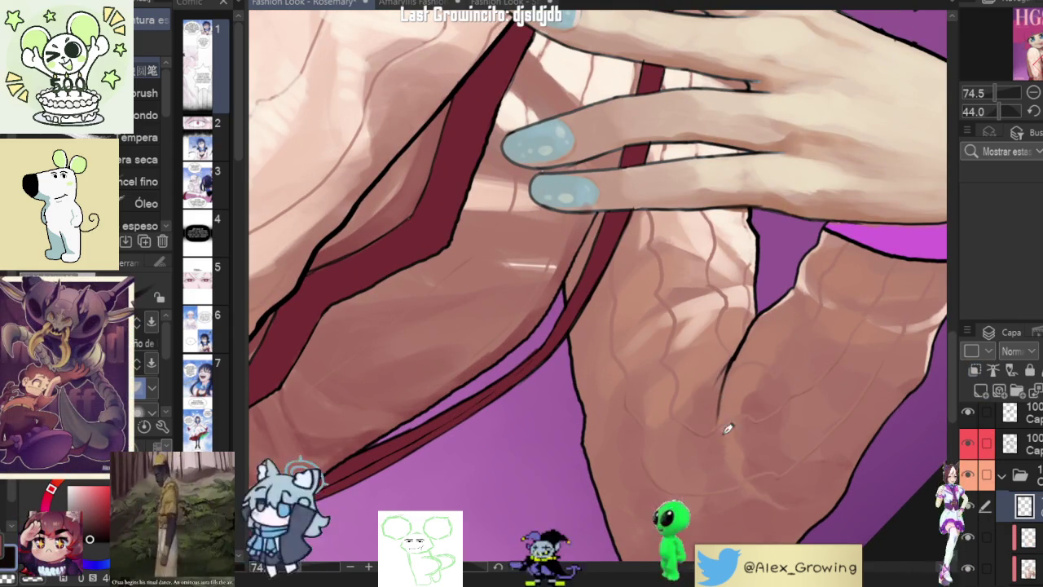
pyautogui.moveTo(727, 361); pyautogui.dragTo(713, 471)
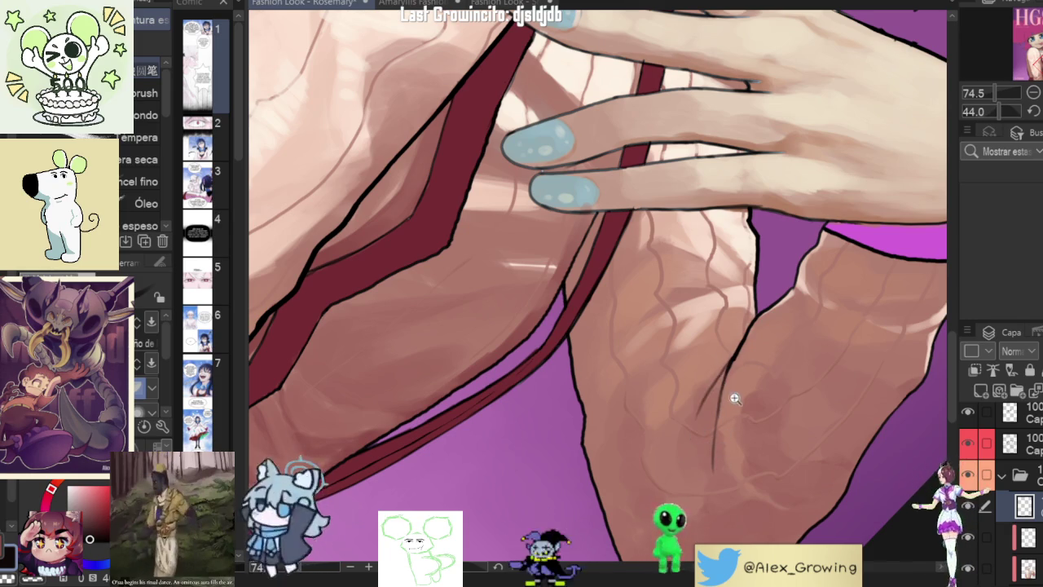
pyautogui.scroll(-4, 717, 383)
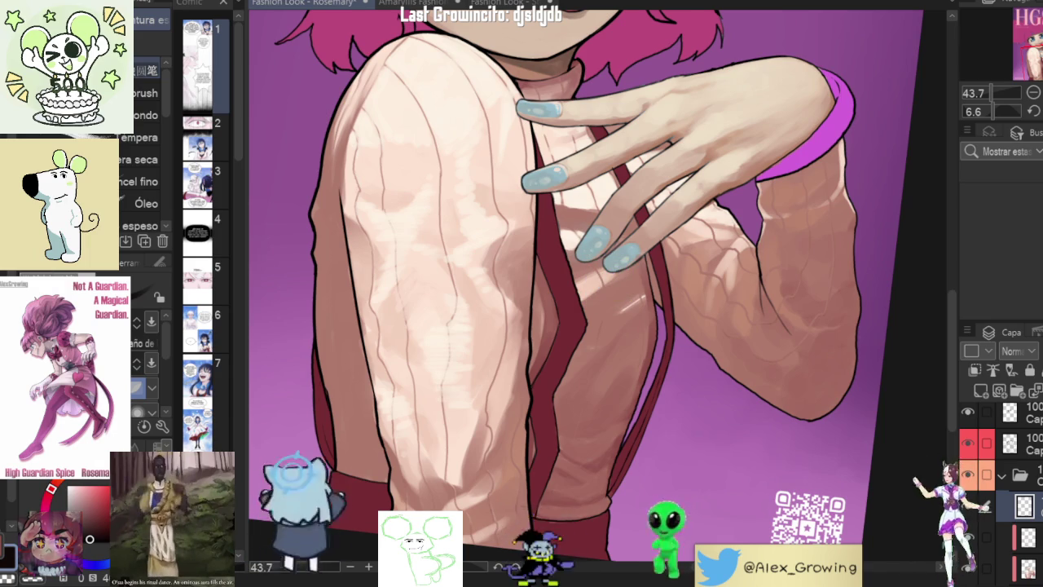
# Move a layer to a new position in the layer stack
pyautogui.scroll(-3, 586, 285)
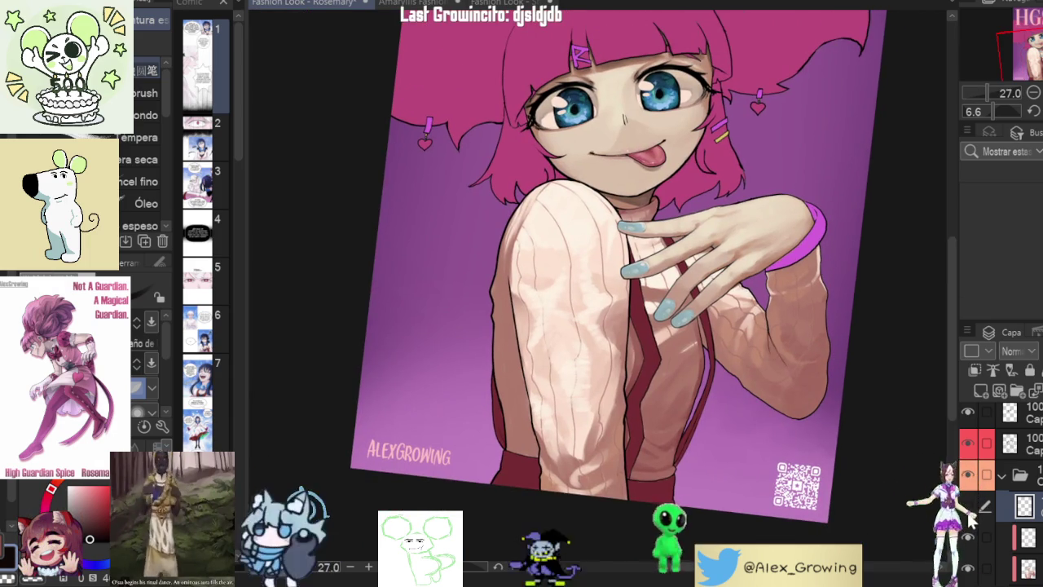
pyautogui.scroll(3, 738, 365)
pyautogui.scroll(2, 739, 365)
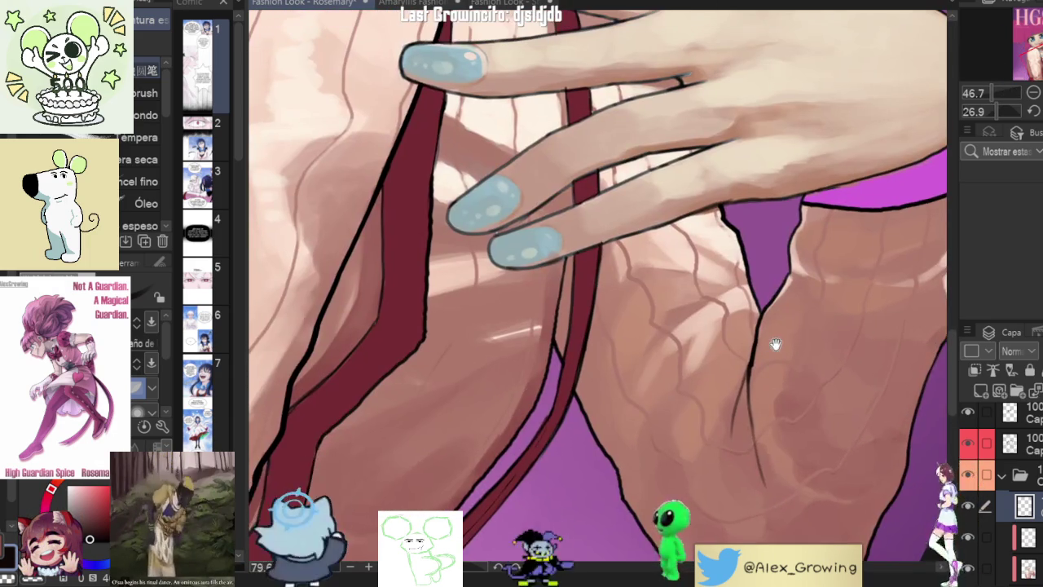
pyautogui.moveTo(1037, 440); pyautogui.dragTo(1032, 439)
pyautogui.scroll(3, 756, 366)
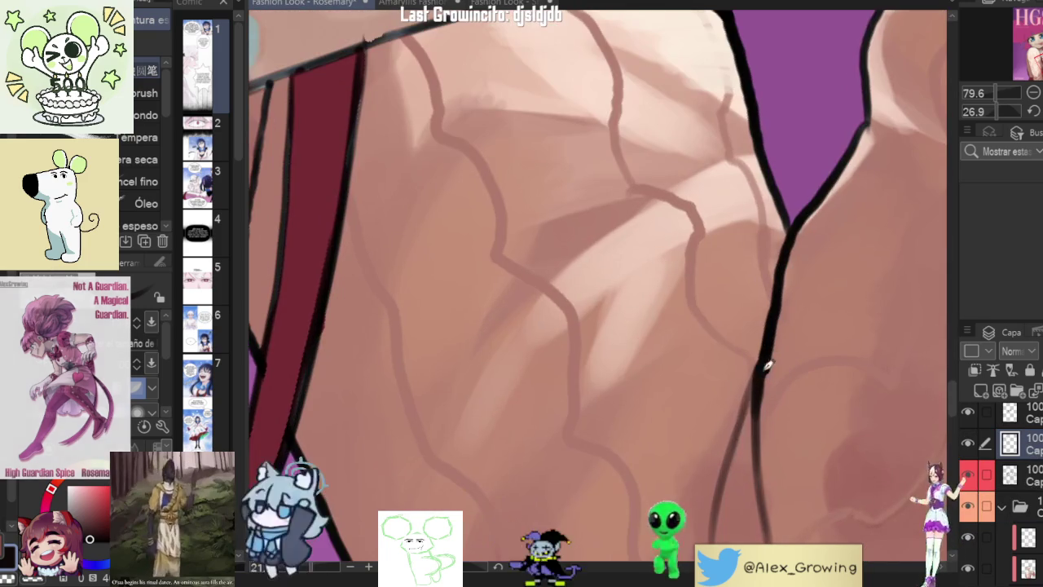
pyautogui.scroll(-5, 733, 477)
pyautogui.scroll(-3, 733, 476)
pyautogui.scroll(5, 815, 415)
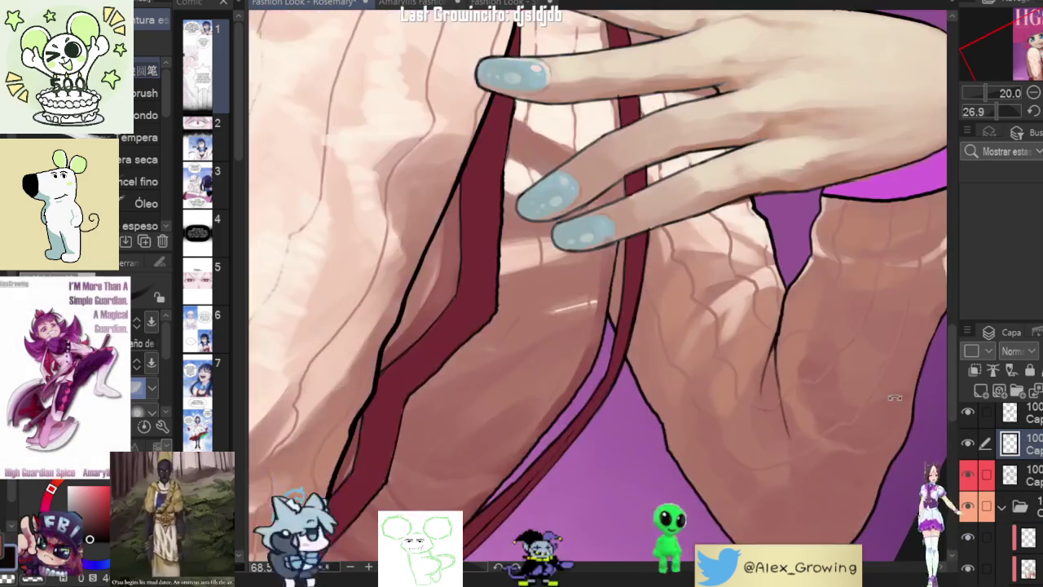
pyautogui.scroll(2, 736, 361)
pyautogui.scroll(1, 766, 342)
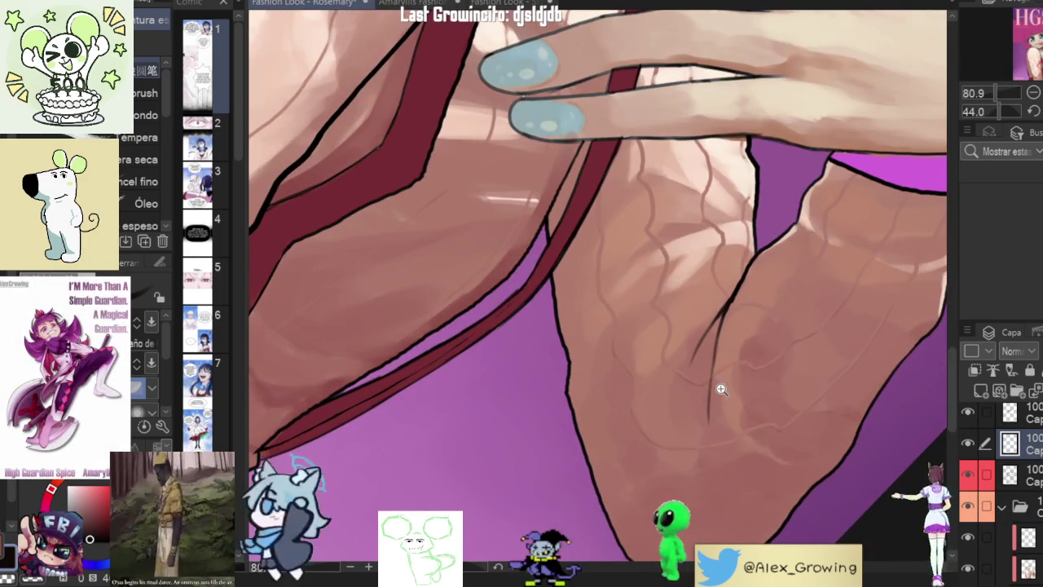
pyautogui.scroll(1, 721, 390)
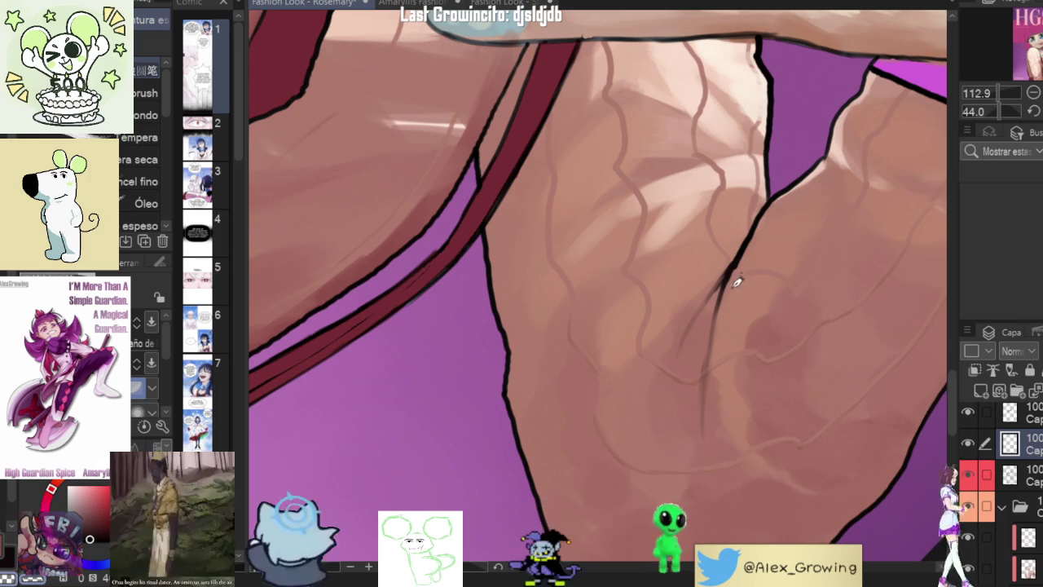
pyautogui.scroll(-2, 754, 305)
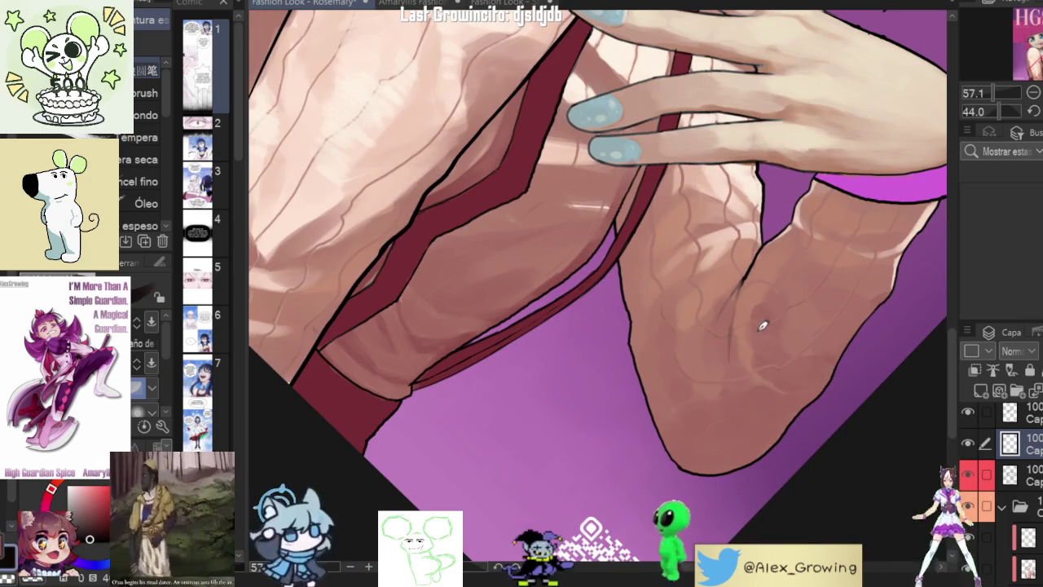
pyautogui.scroll(1, 768, 321)
pyautogui.scroll(1, 758, 224)
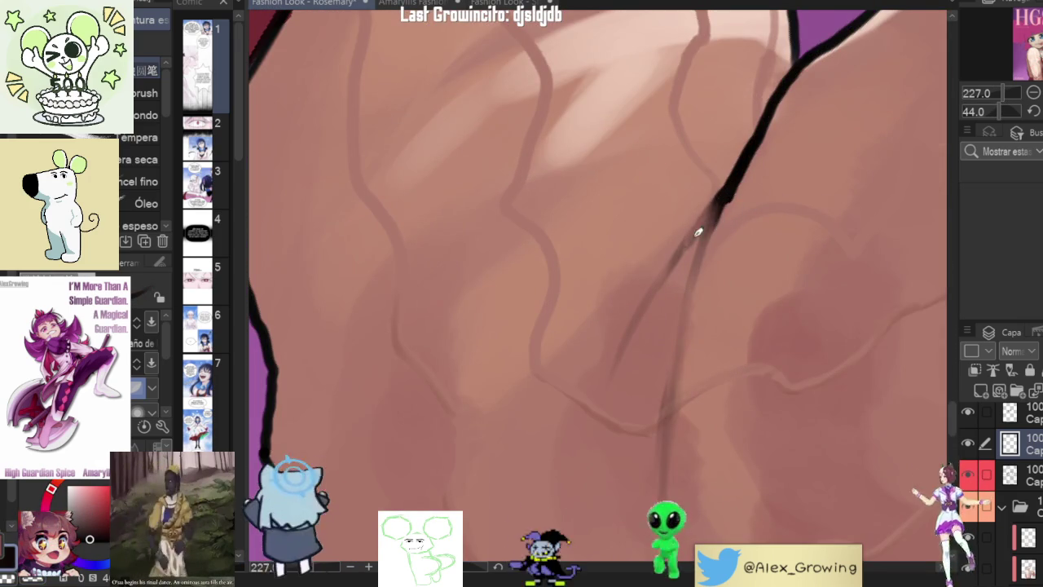
# Draw dark crease strokes on the forearm sleeve near the elbow, then soften and thin them
pyautogui.moveTo(705, 221); pyautogui.dragTo(686, 308)
pyautogui.scroll(-4, 722, 284)
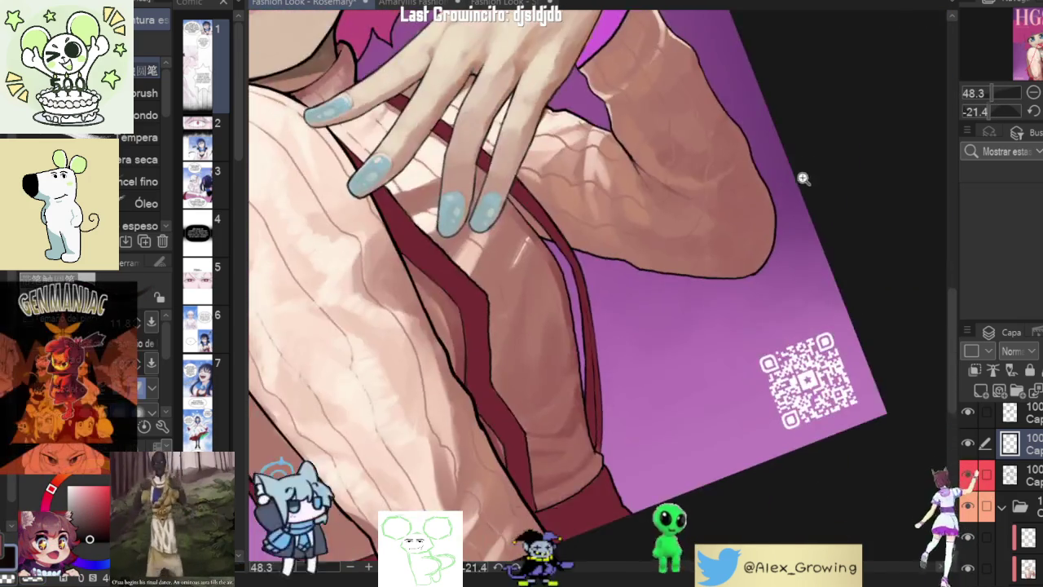
pyautogui.scroll(-2, 803, 178)
pyautogui.scroll(2, 792, 309)
pyautogui.scroll(2, 747, 298)
pyautogui.moveTo(716, 292)
pyautogui.mouseDown()
pyautogui.moveTo(705, 392)
pyautogui.moveTo(730, 259)
pyautogui.moveTo(705, 388)
pyautogui.mouseUp()
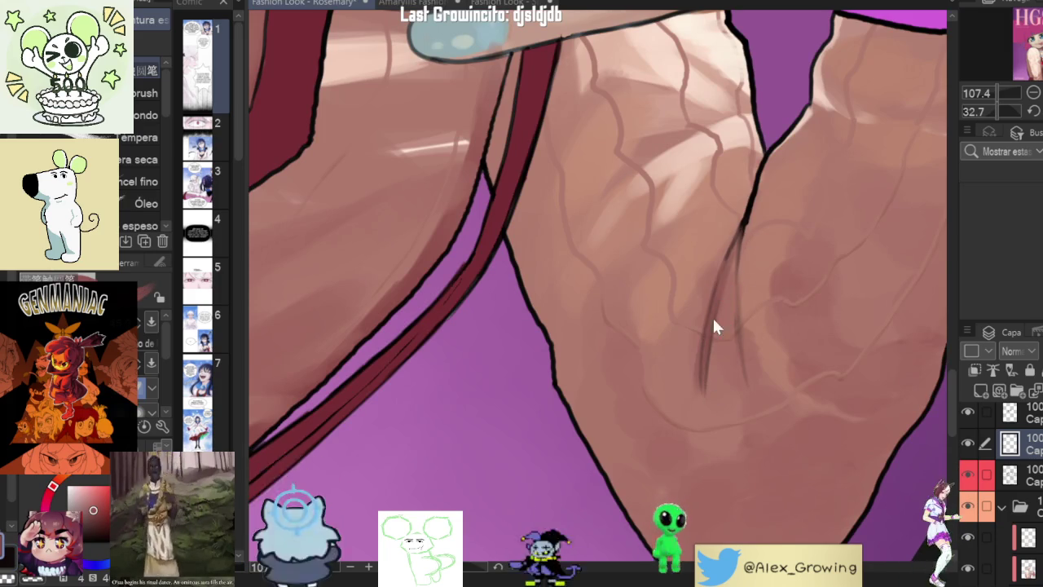
pyautogui.moveTo(736, 256)
pyautogui.mouseDown()
pyautogui.moveTo(714, 342)
pyautogui.moveTo(779, 225)
pyautogui.moveTo(793, 360)
pyautogui.moveTo(988, 216)
pyautogui.mouseUp()
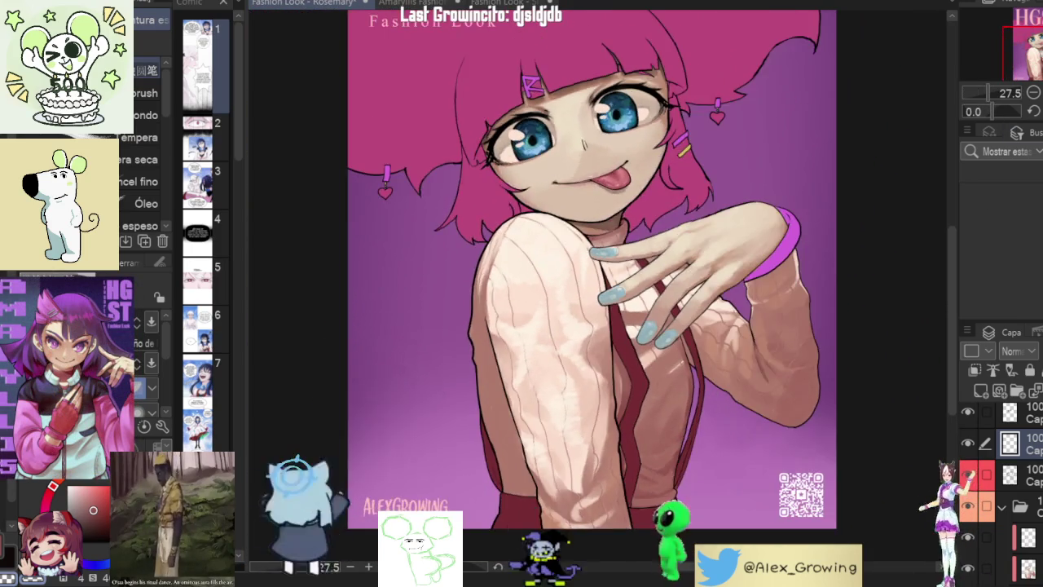
# Flip, fit and pan the view to check the crease around the hand
pyautogui.hotkey('ctrl', '0')
pyautogui.press('h')
pyautogui.press('h')
pyautogui.scroll(5, 711, 418)
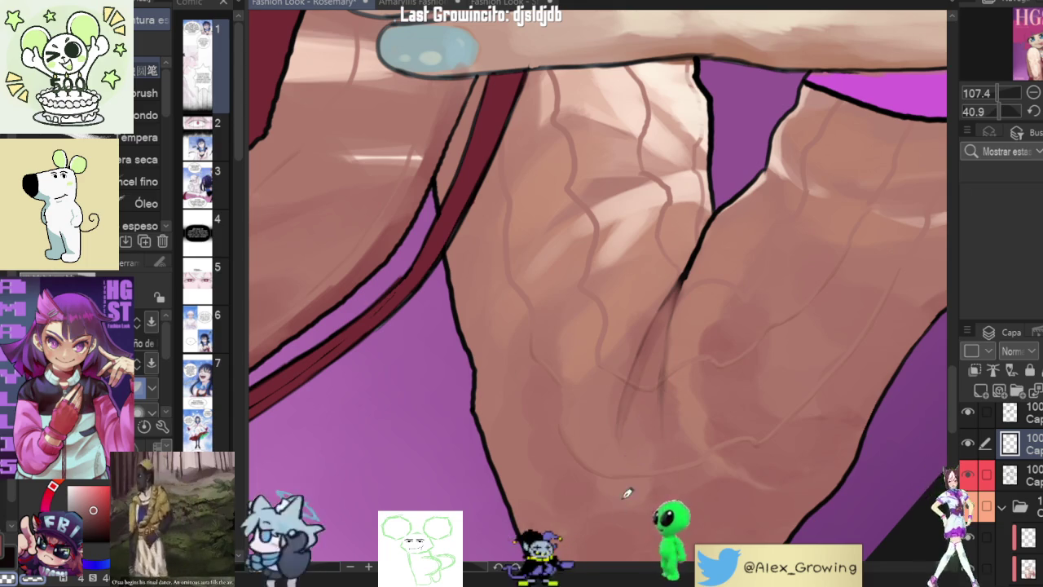
pyautogui.hotkey('ctrl', '0')
pyautogui.scroll(3, 759, 291)
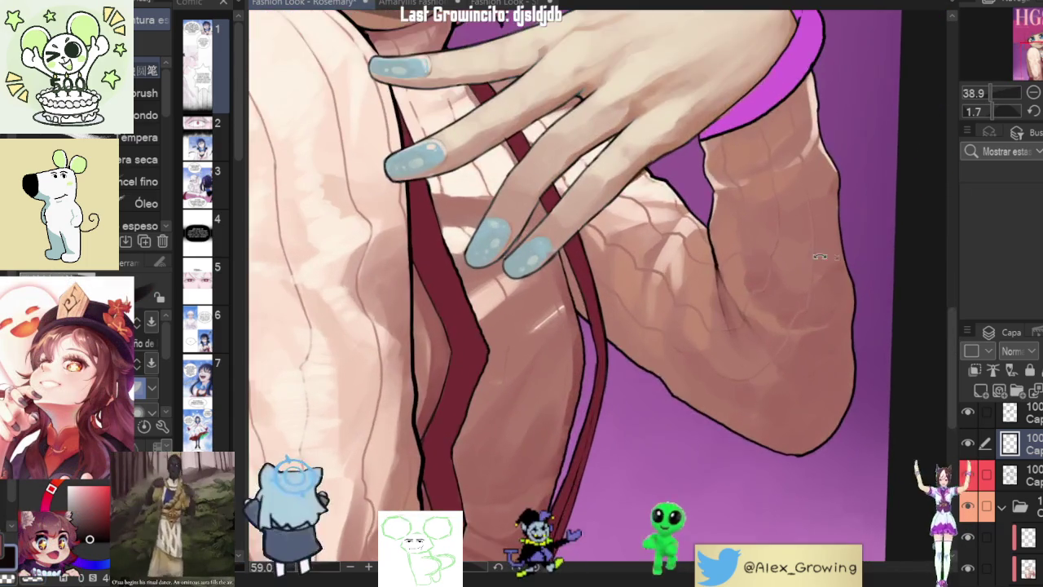
pyautogui.moveTo(813, 279); pyautogui.dragTo(781, 411)
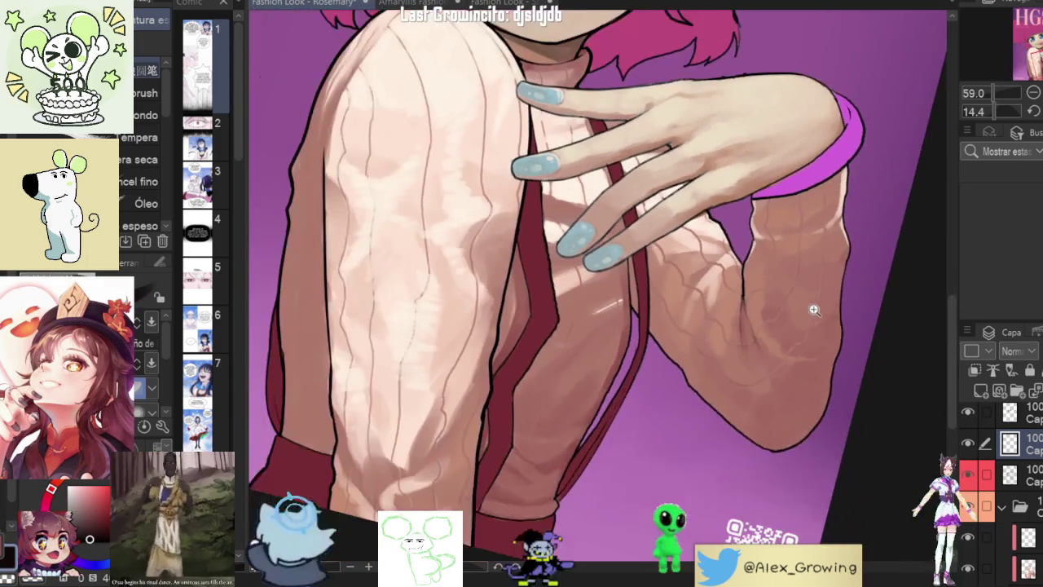
pyautogui.scroll(3, 733, 404)
pyautogui.scroll(-3, 815, 403)
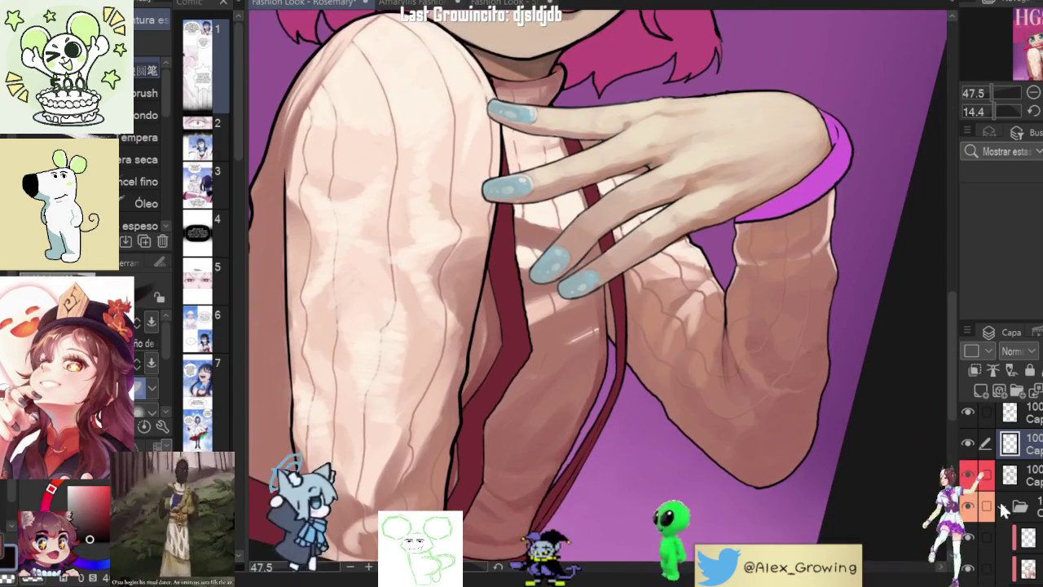
pyautogui.click(1002, 568)
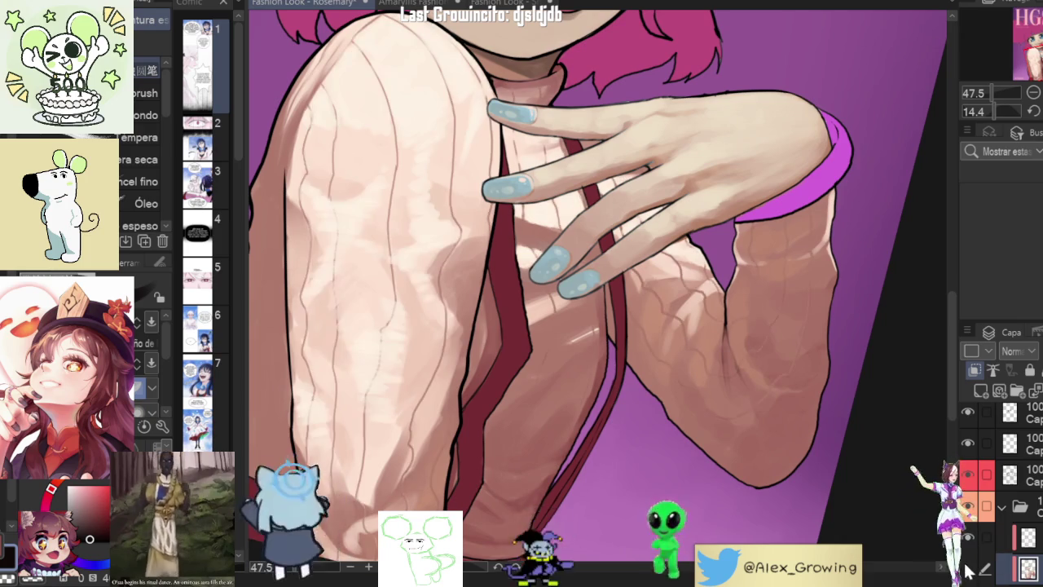
pyautogui.moveTo(843, 326); pyautogui.dragTo(736, 344)
pyautogui.scroll(-2, 842, 154)
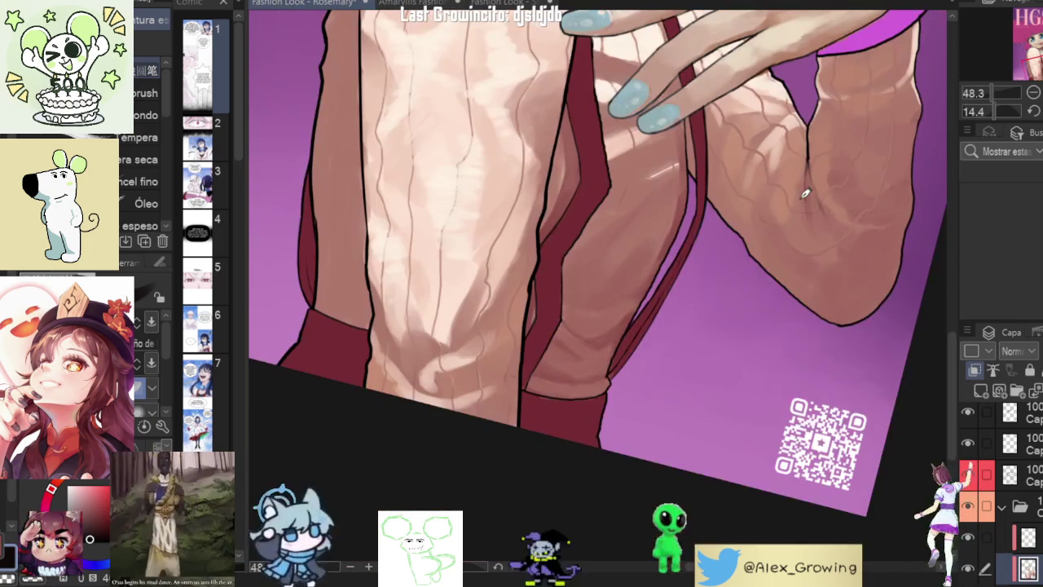
pyautogui.scroll(4, 630, 372)
pyautogui.moveTo(630, 372); pyautogui.dragTo(663, 265)
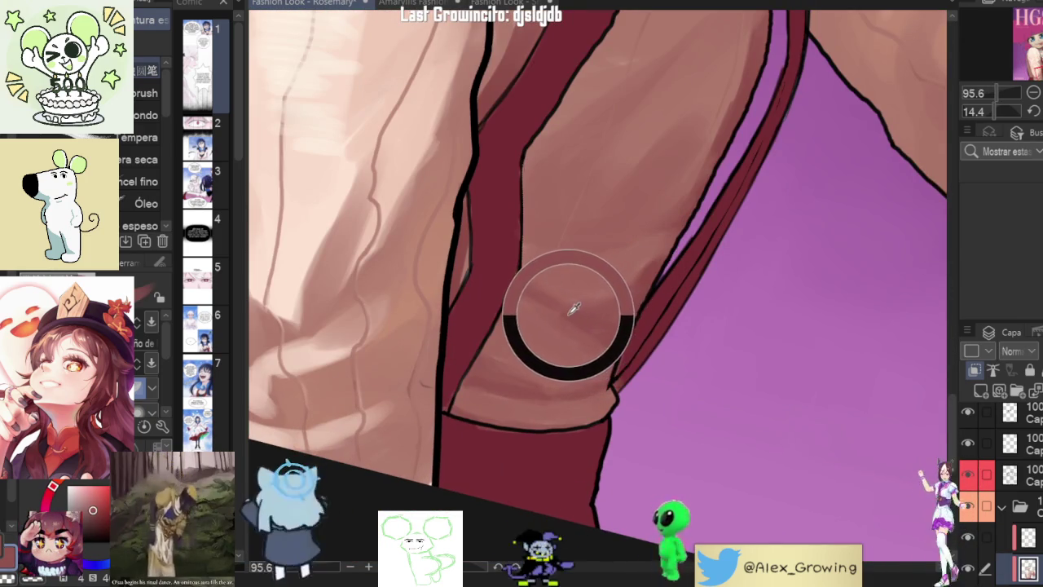
pyautogui.scroll(-3, 662, 264)
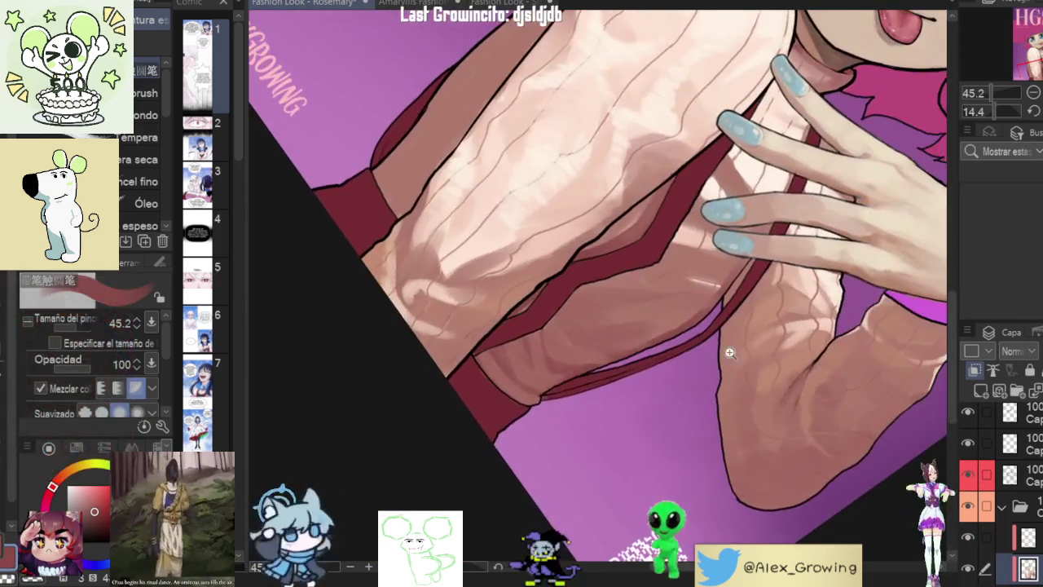
pyautogui.scroll(3, 727, 340)
pyautogui.scroll(3, 728, 341)
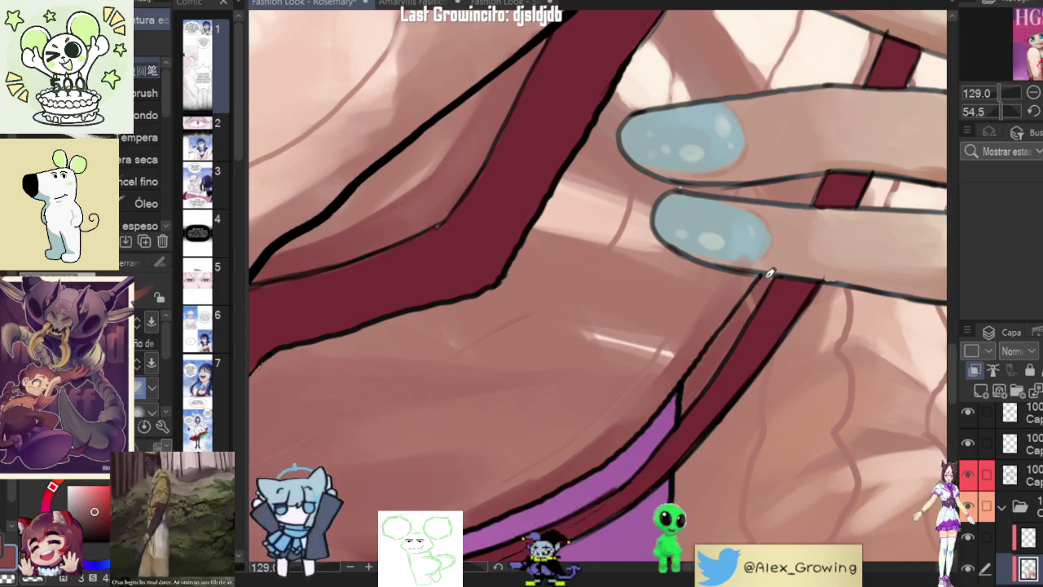
pyautogui.scroll(-2, 730, 345)
pyautogui.scroll(-2, 729, 345)
pyautogui.scroll(-3, 729, 346)
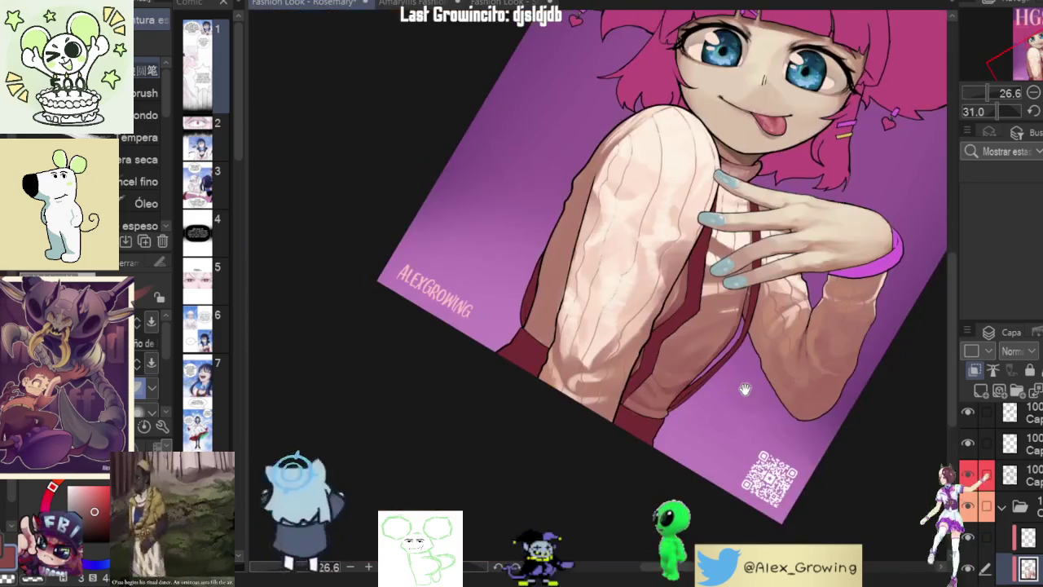
pyautogui.scroll(5, 774, 316)
pyautogui.scroll(-2, 775, 317)
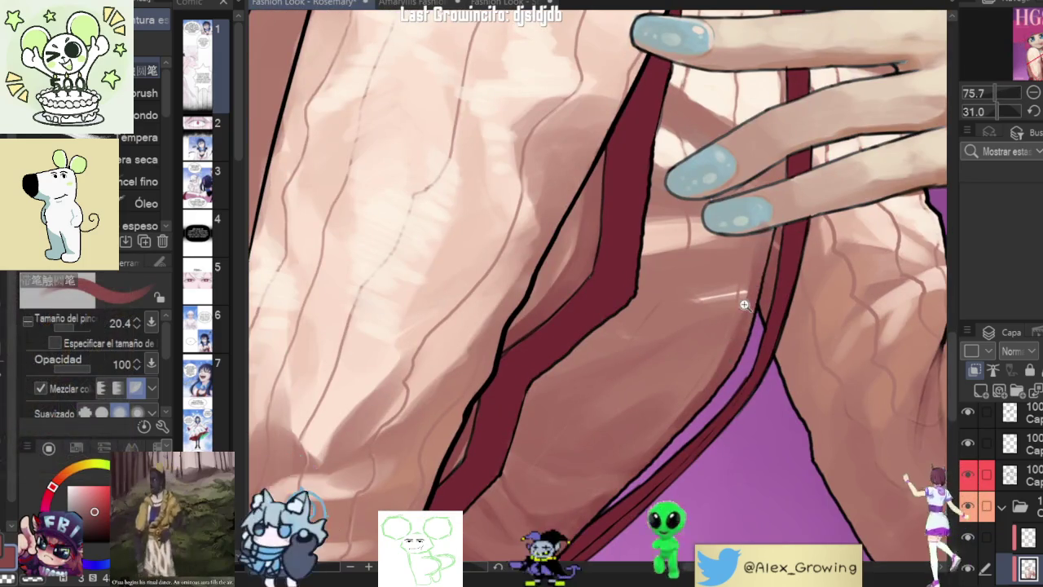
pyautogui.scroll(-3, 745, 397)
pyautogui.moveTo(746, 397)
pyautogui.mouseDown()
pyautogui.moveTo(856, 421)
pyautogui.moveTo(752, 363)
pyautogui.mouseUp()
pyautogui.click(968, 571)
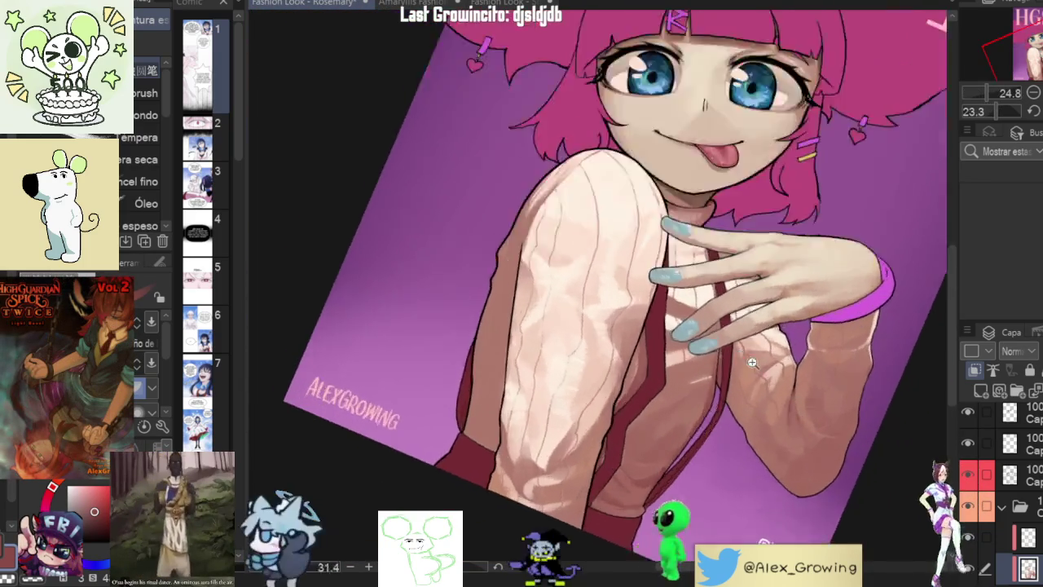
pyautogui.scroll(3, 752, 363)
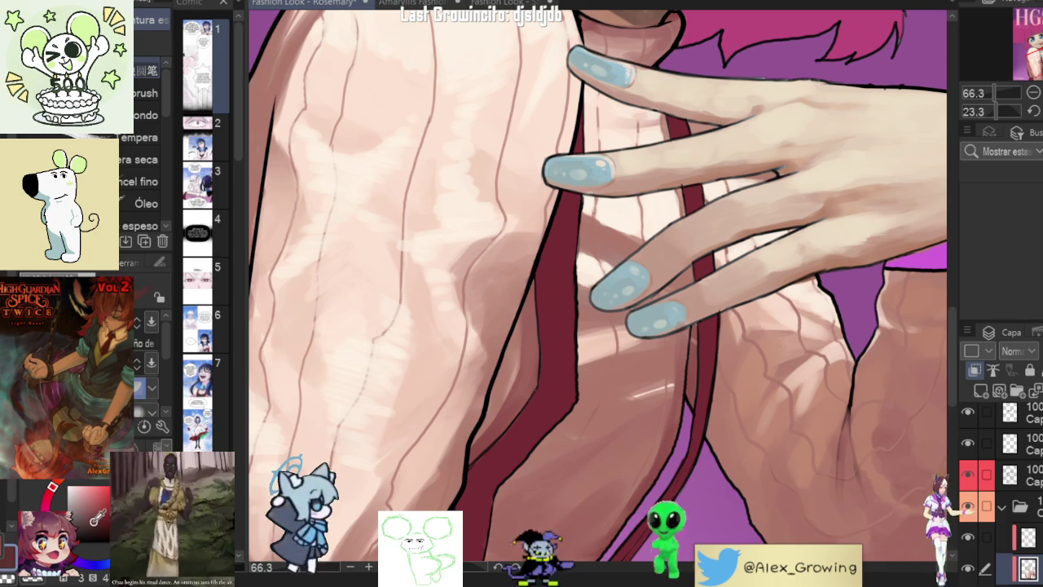
pyautogui.scroll(2, 691, 328)
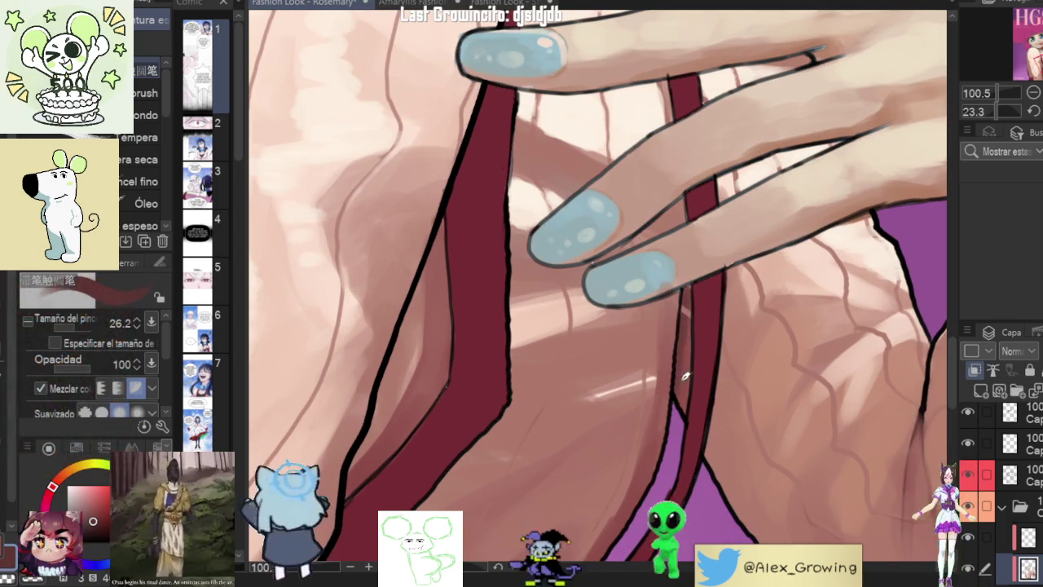
pyautogui.moveTo(722, 410); pyautogui.dragTo(713, 388)
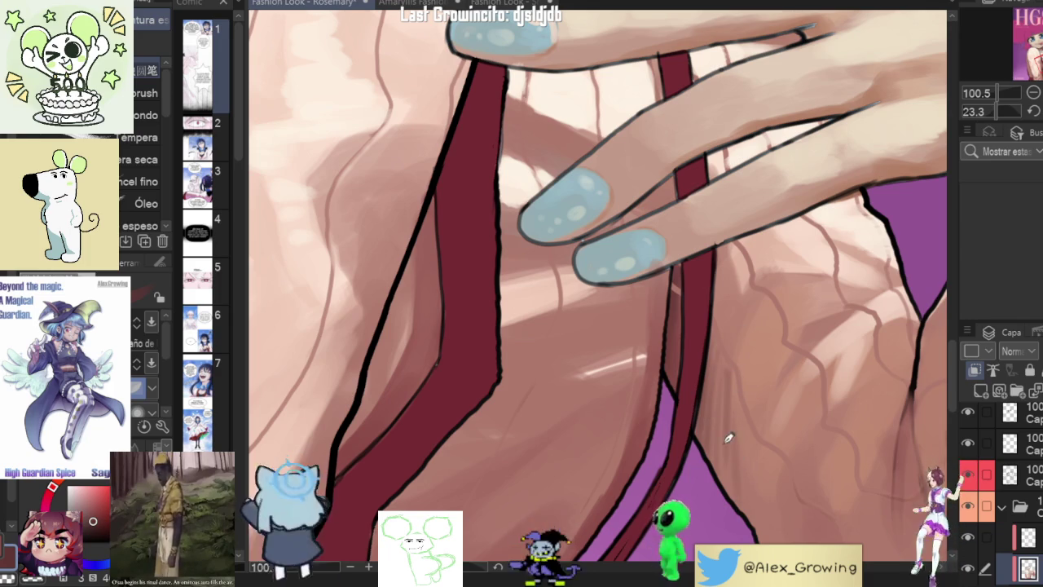
pyautogui.scroll(-2, 717, 386)
pyautogui.scroll(-2, 734, 367)
pyautogui.scroll(-3, 758, 350)
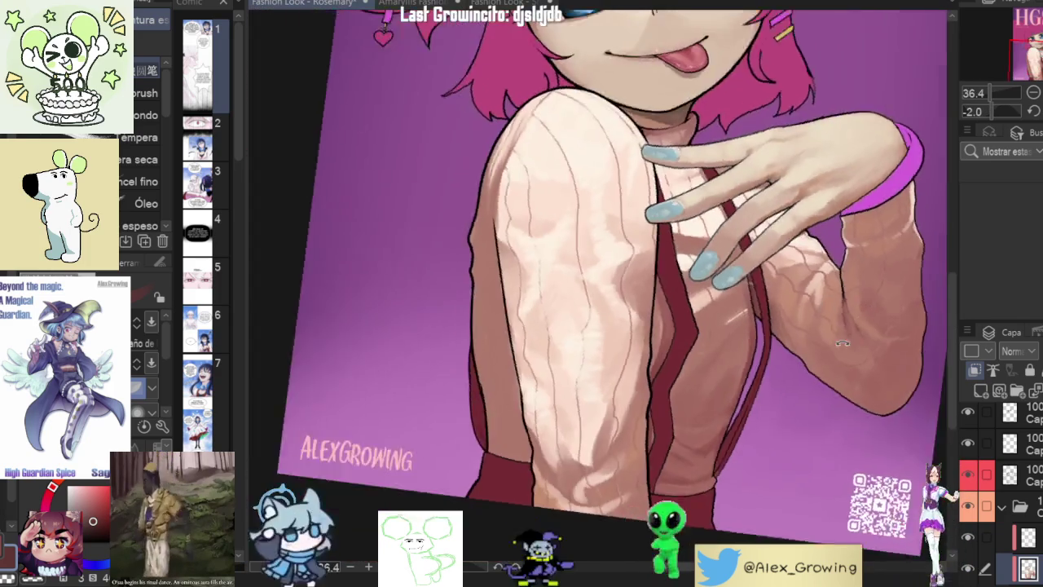
pyautogui.scroll(3, 790, 328)
pyautogui.moveTo(790, 328); pyautogui.dragTo(781, 357)
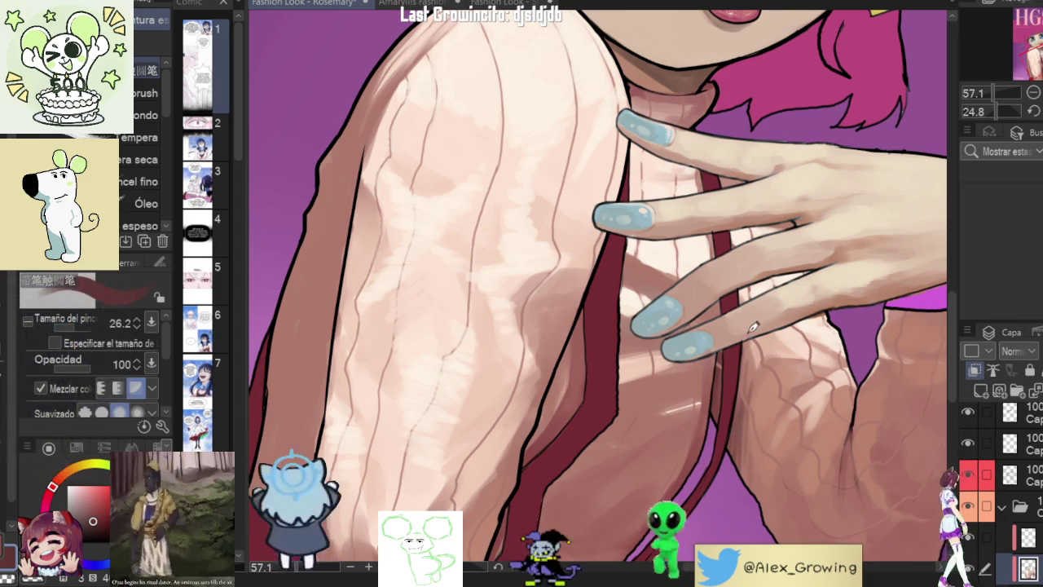
pyautogui.scroll(-3, 715, 444)
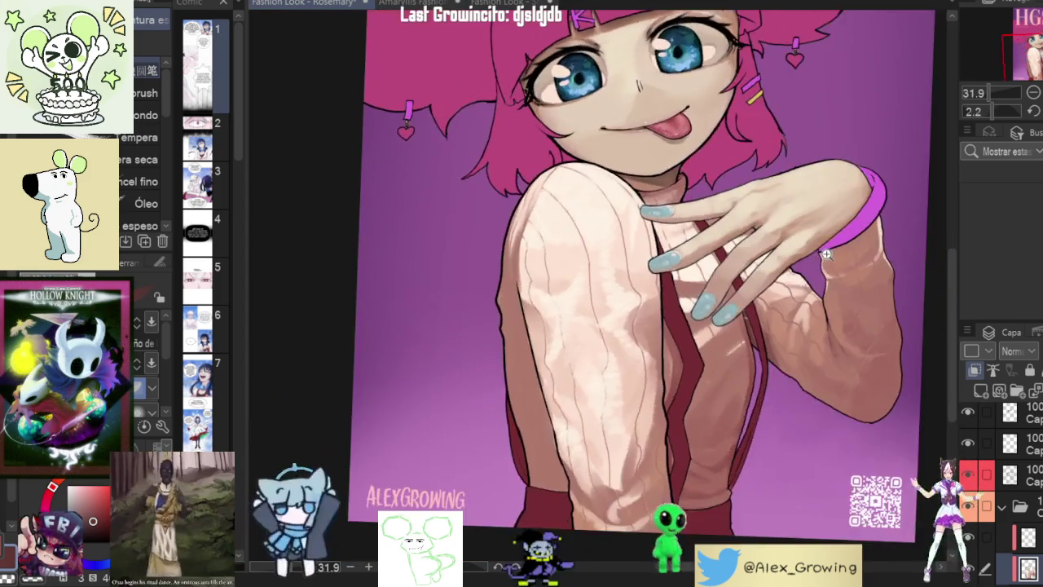
pyautogui.scroll(-2, 733, 415)
pyautogui.scroll(1, 757, 383)
pyautogui.moveTo(757, 383); pyautogui.dragTo(751, 306)
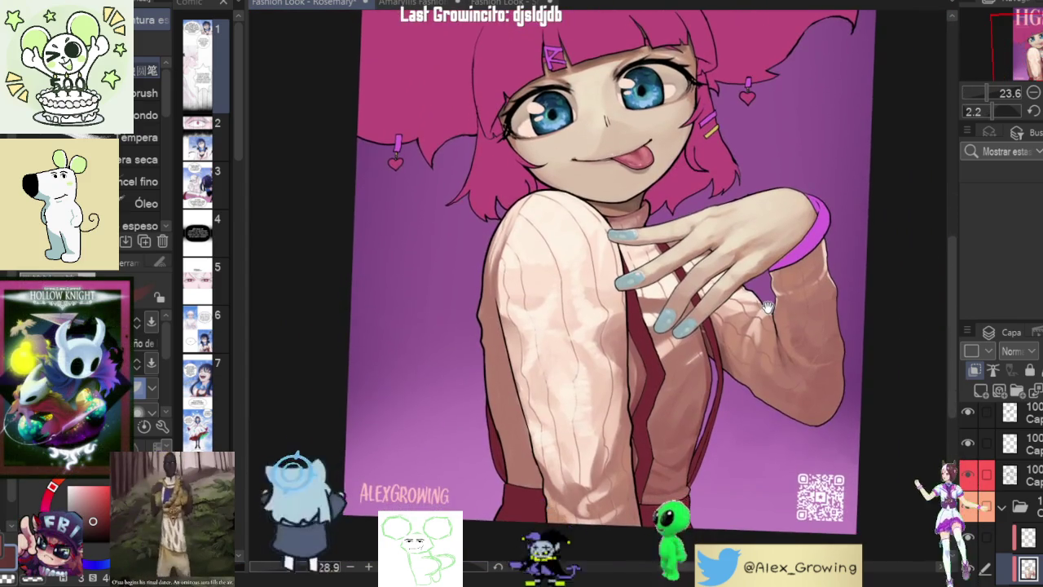
pyautogui.scroll(1, 751, 307)
pyautogui.scroll(1, 751, 307)
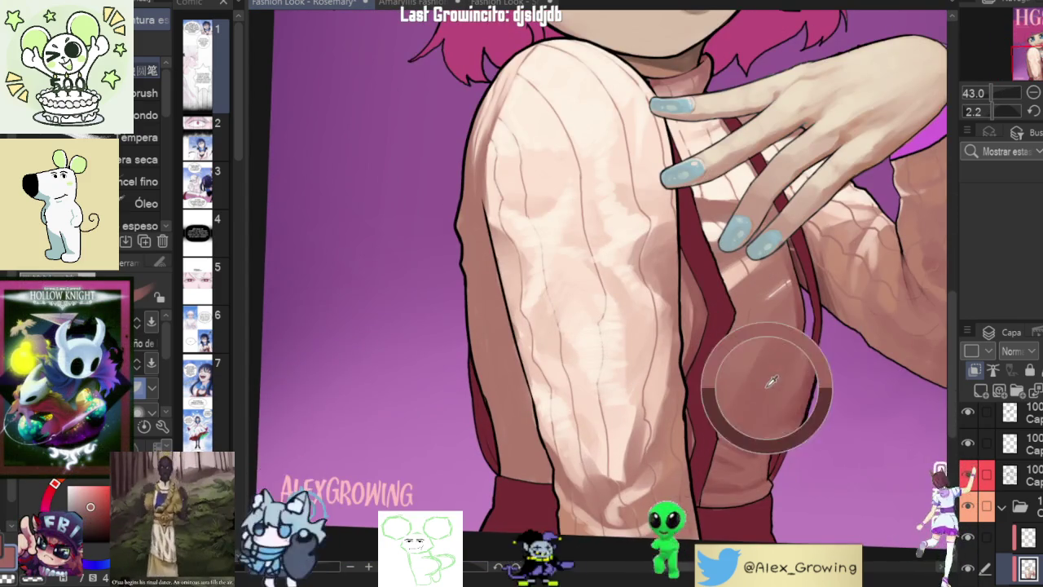
pyautogui.scroll(1, 711, 402)
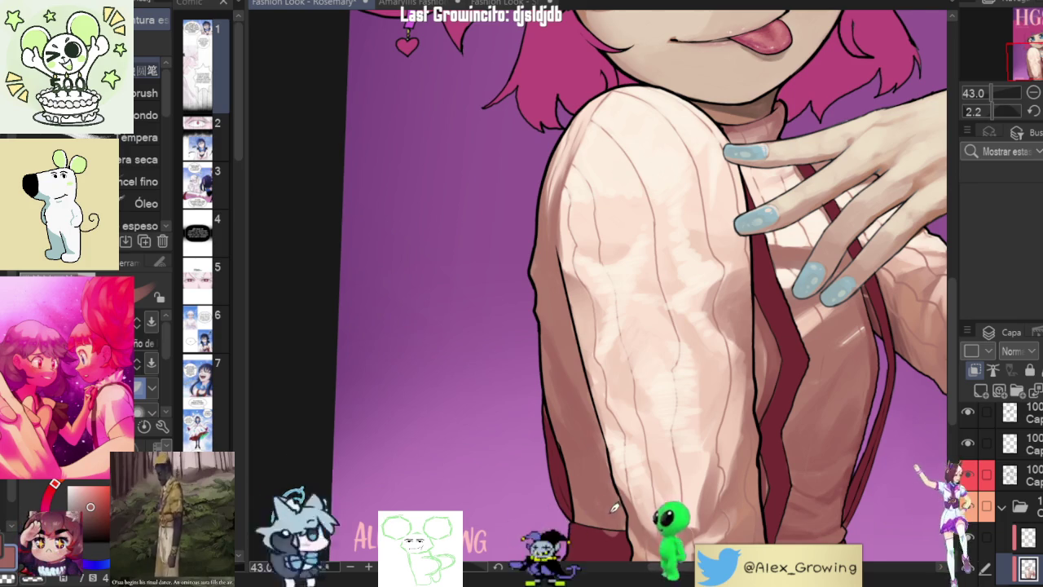
pyautogui.scroll(1, 607, 489)
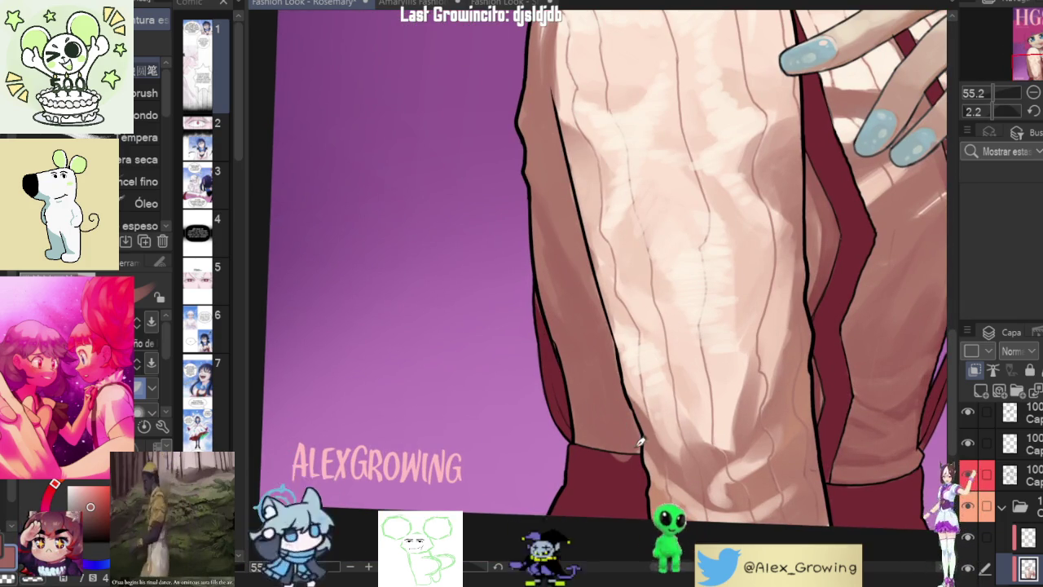
pyautogui.scroll(-3, 594, 313)
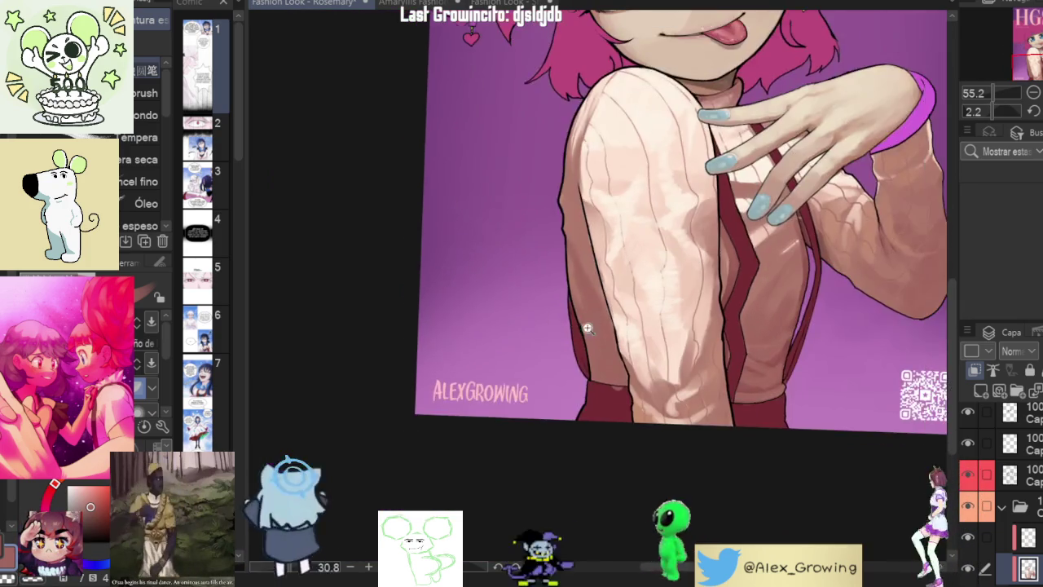
pyautogui.moveTo(594, 312); pyautogui.dragTo(660, 326)
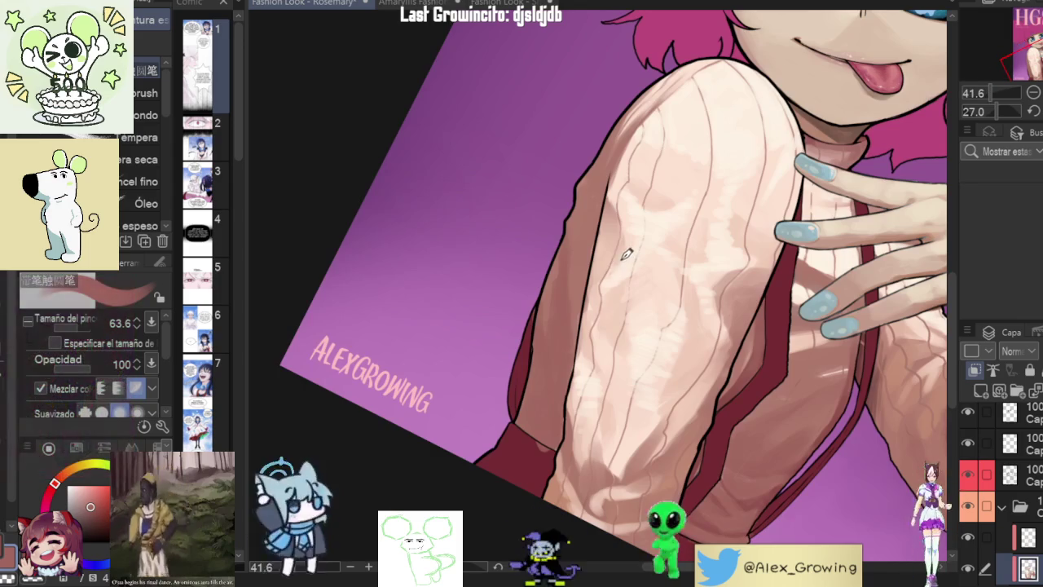
pyautogui.hotkey('ctrl', 'z')
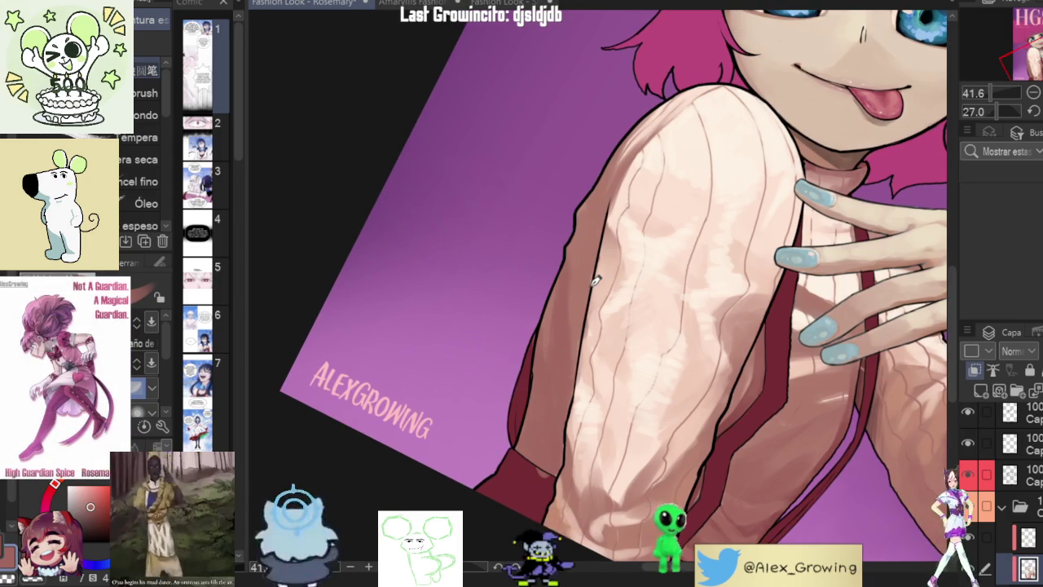